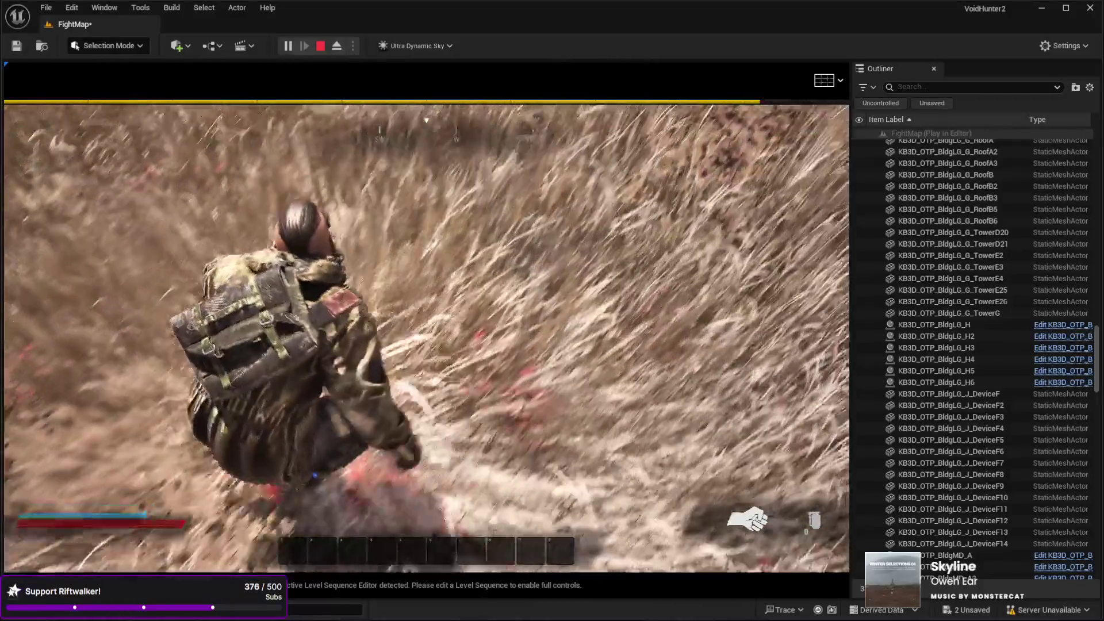
Stop the play test and open MI_Landscape's Details to its General section, showing parent M_Landscape.
key(Escape)
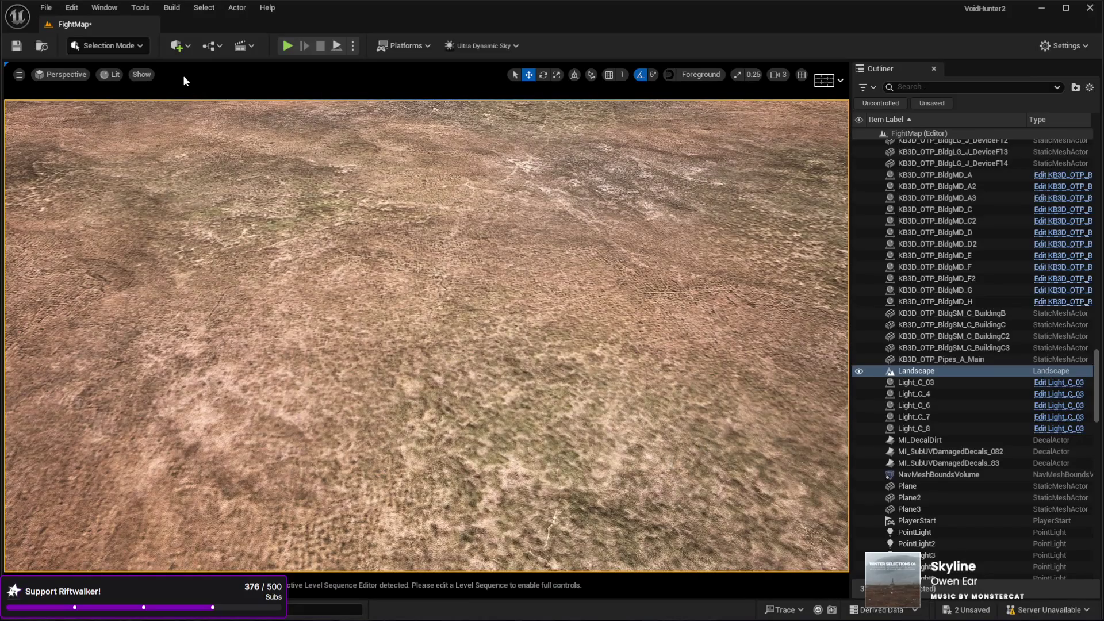
scroll(755, 310, down, 15)
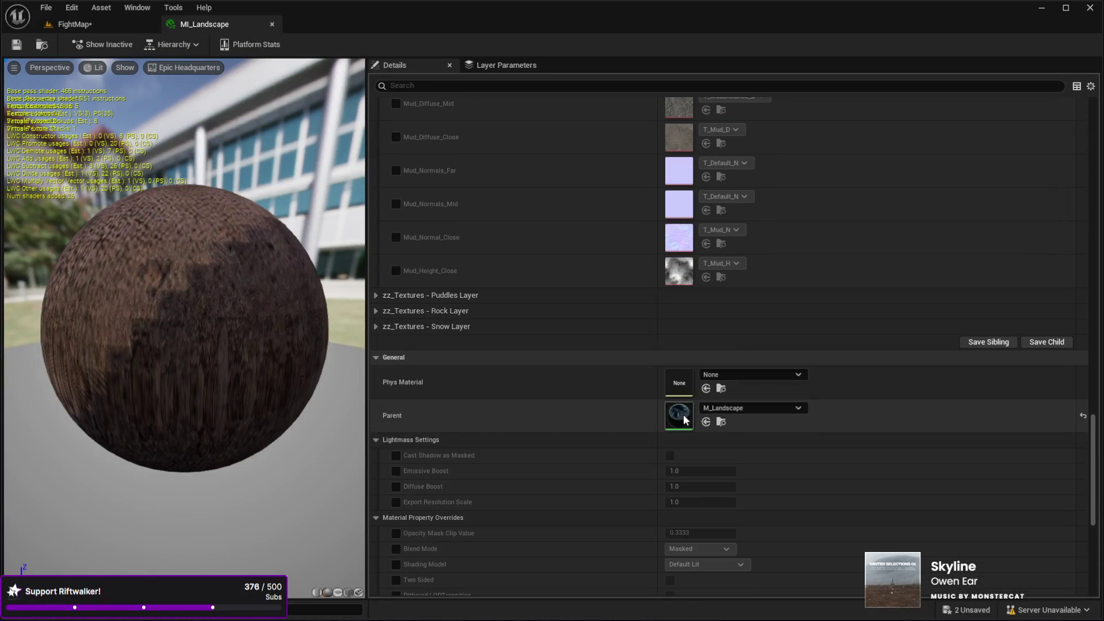
Open the parent M_Landscape graph and, from its Landscape Grass node, the LG_Desert grass type.
double_click(683, 415)
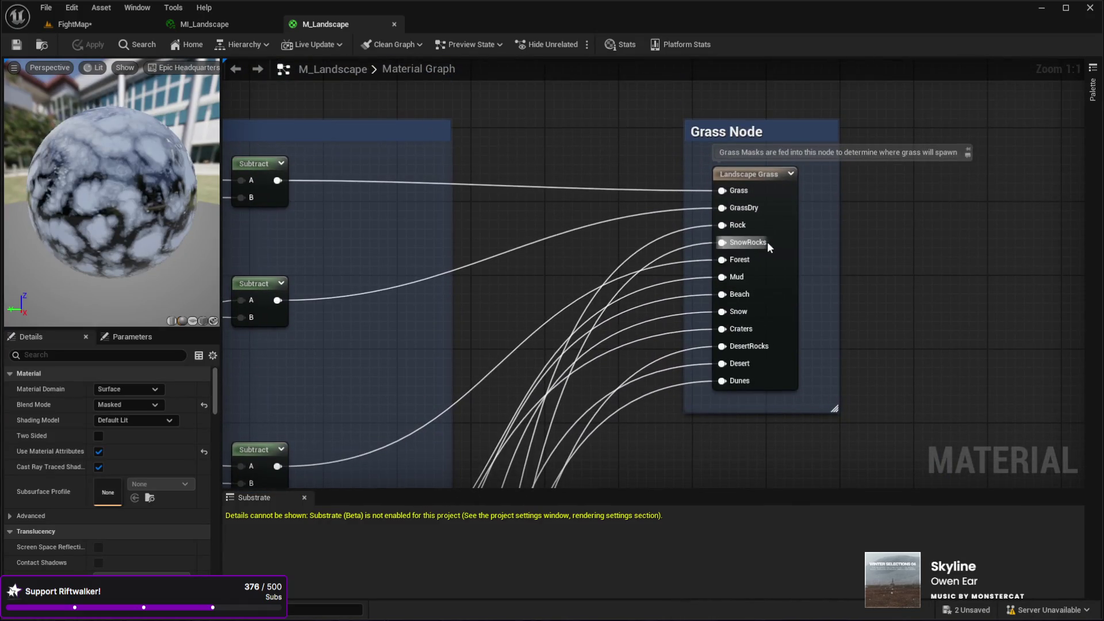
click(782, 223)
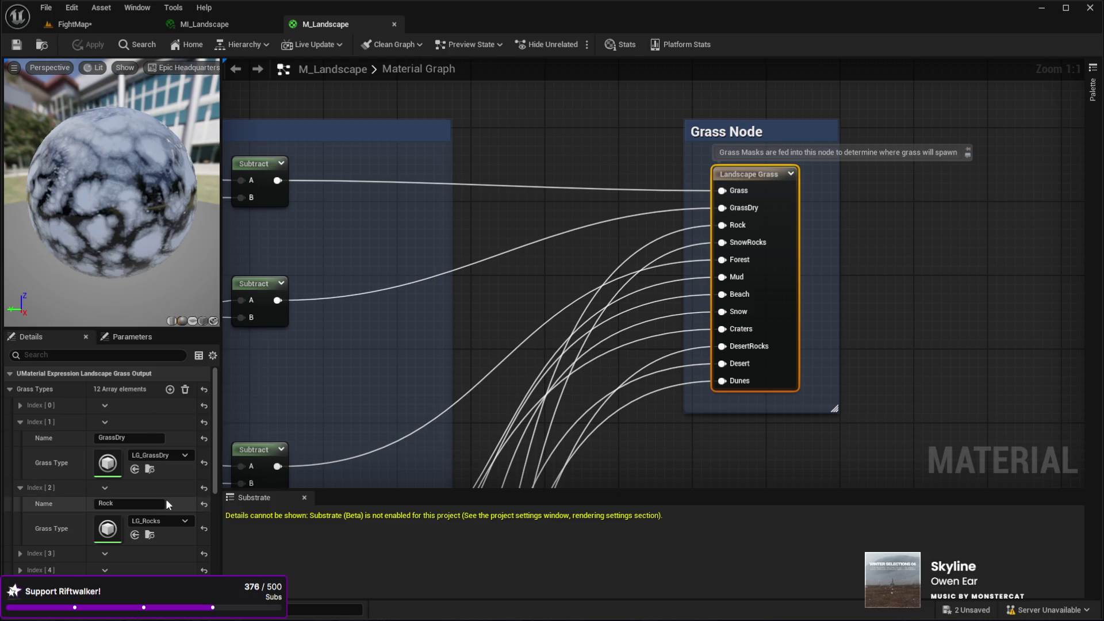
scroll(178, 522, down, 4)
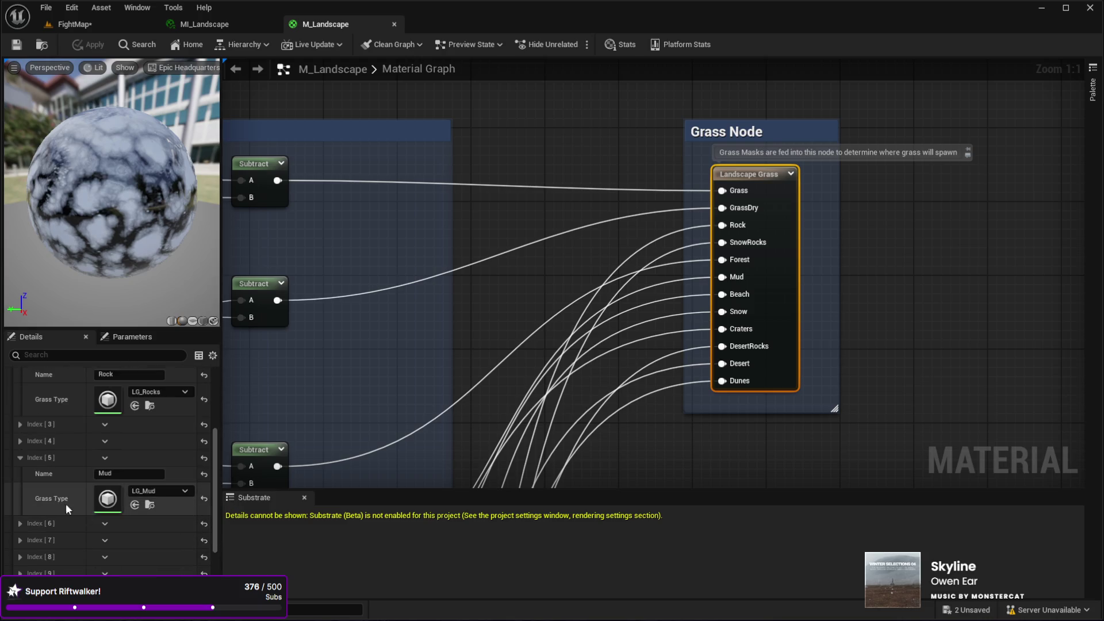
scroll(87, 508, up, 4)
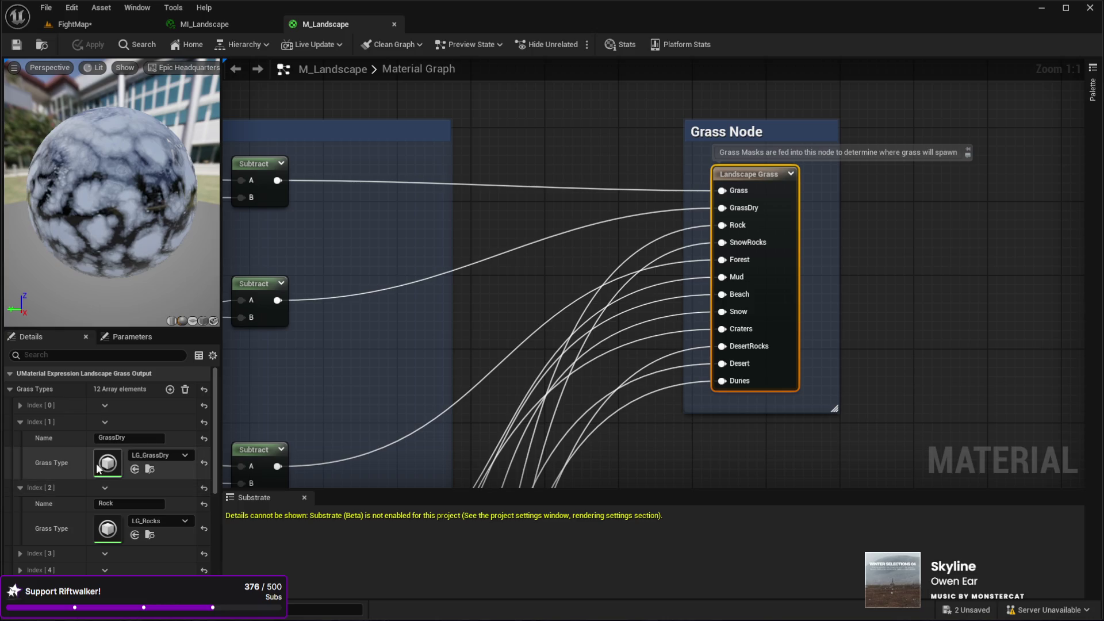
scroll(98, 469, down, 7)
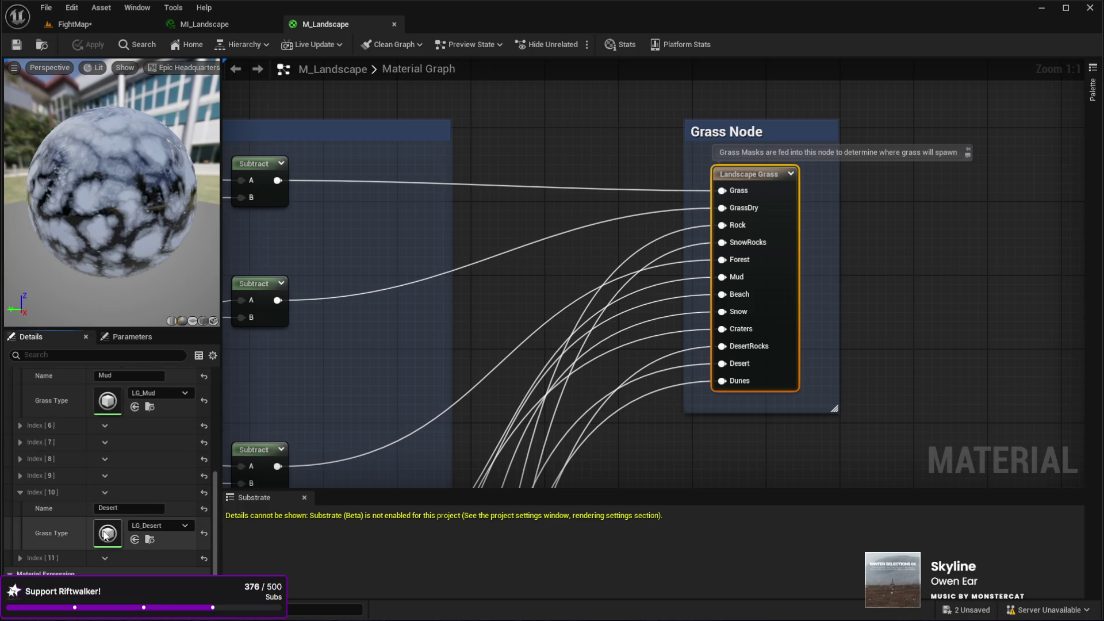
double_click(106, 535)
scroll(345, 261, down, 6)
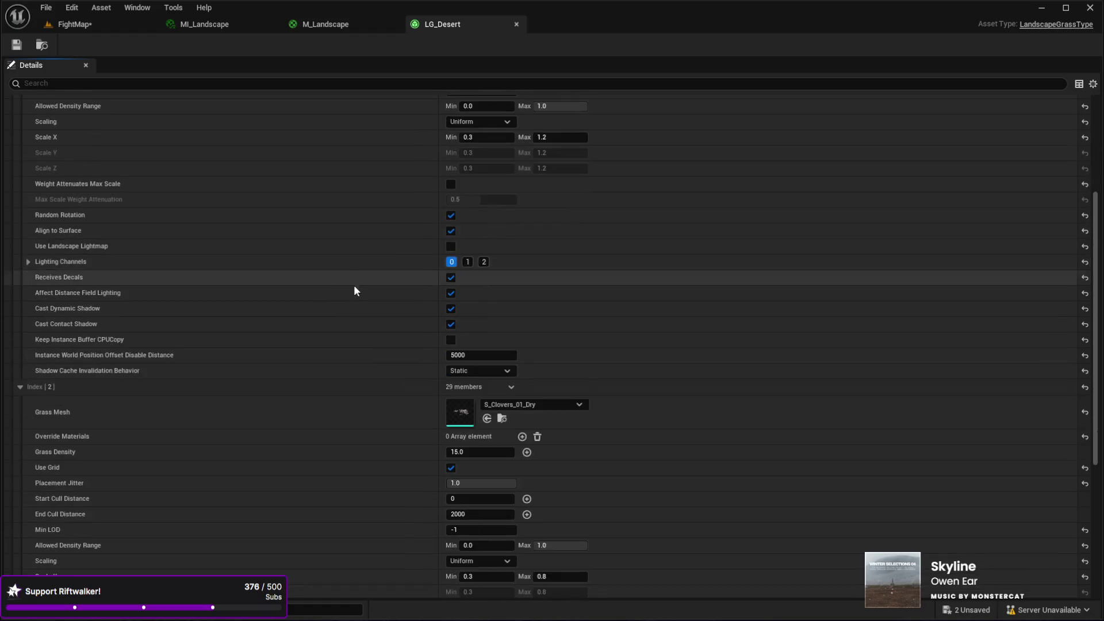
Return to the M_Landscape graph and open the LG_GrassDry grass type.
scroll(354, 287, down, 8)
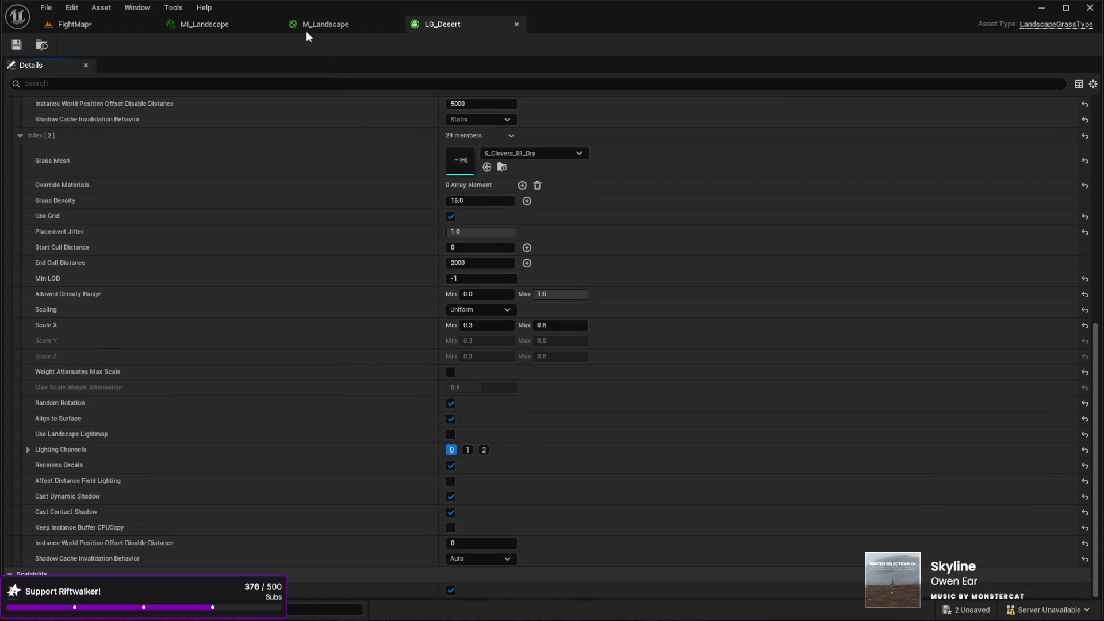
click(307, 25)
scroll(124, 494, up, 10)
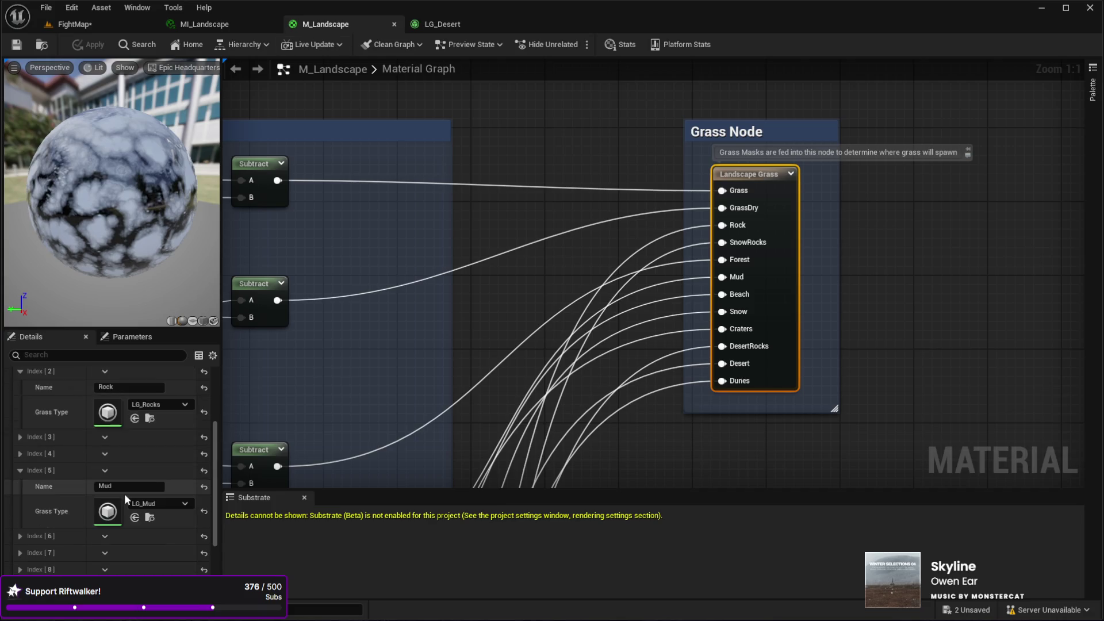
double_click(119, 465)
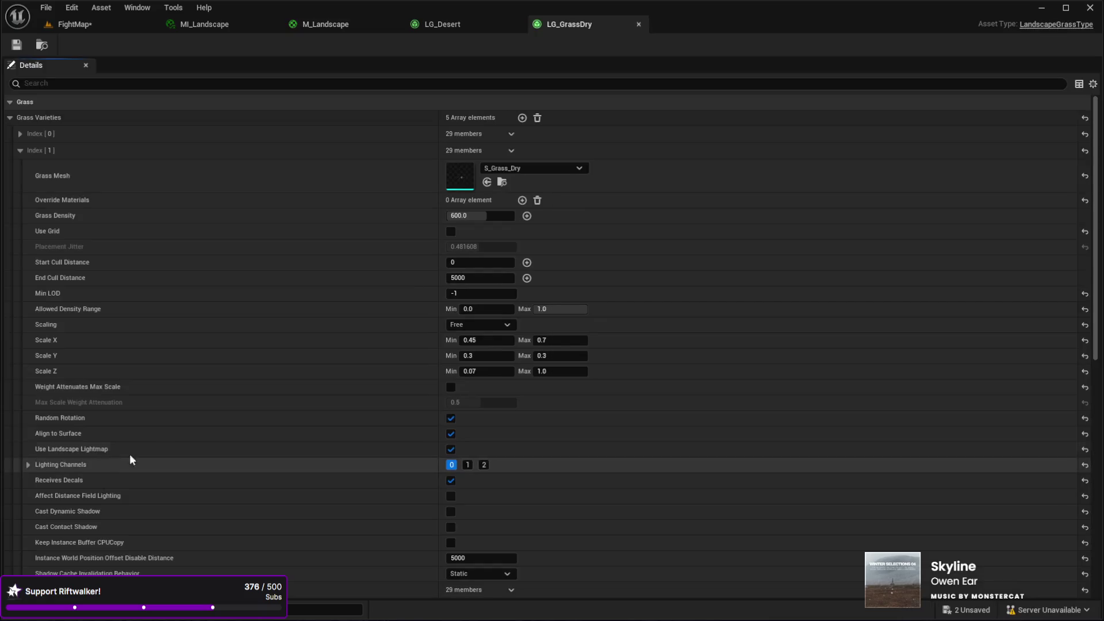
Open LG_GrassDry's S_Flowers_01_Large mesh at Index [2] and its MI_Flowers1 material instance.
scroll(410, 225, down, 8)
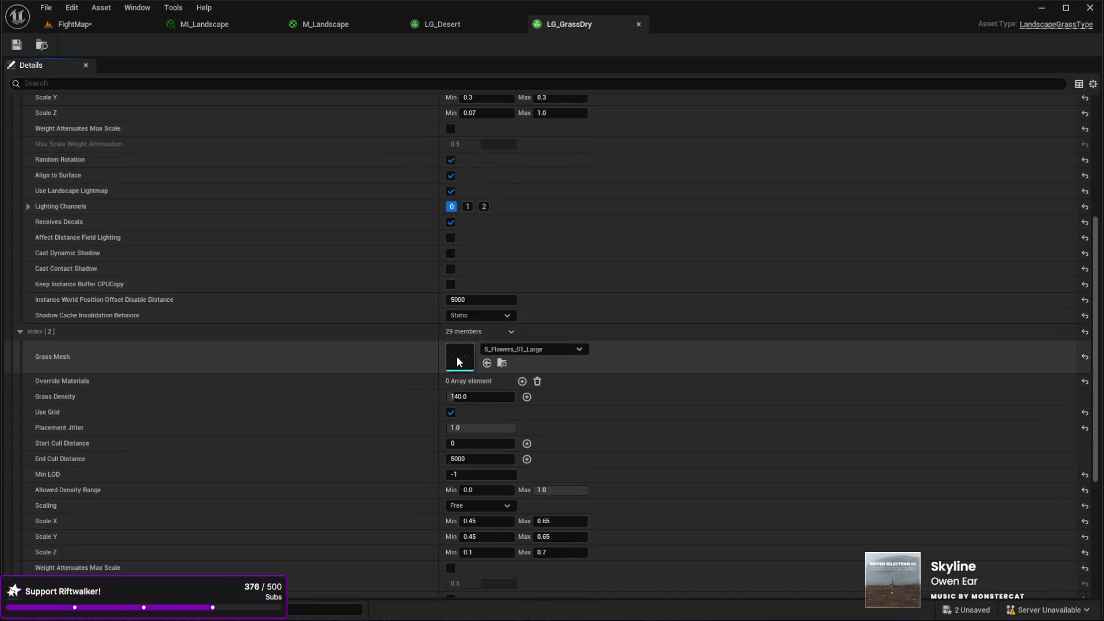
scroll(364, 431, down, 2)
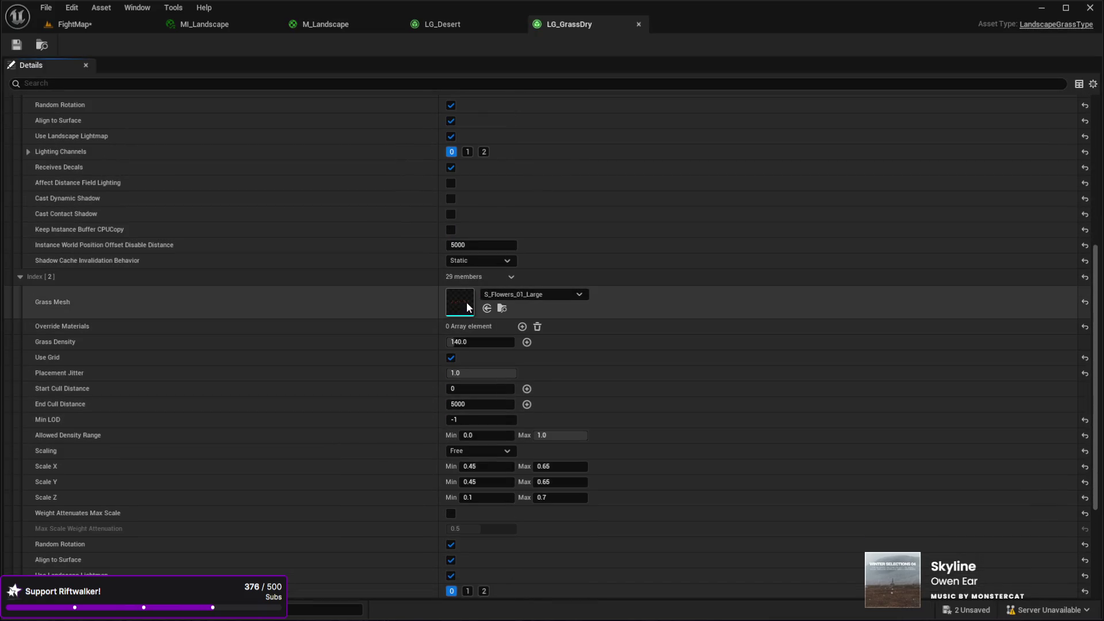
double_click(467, 304)
double_click(805, 144)
Set MI_Flowers1's 8_PlayerInteraction Strength to 5.0 and return to the FightMap level.
scroll(831, 339, down, 15)
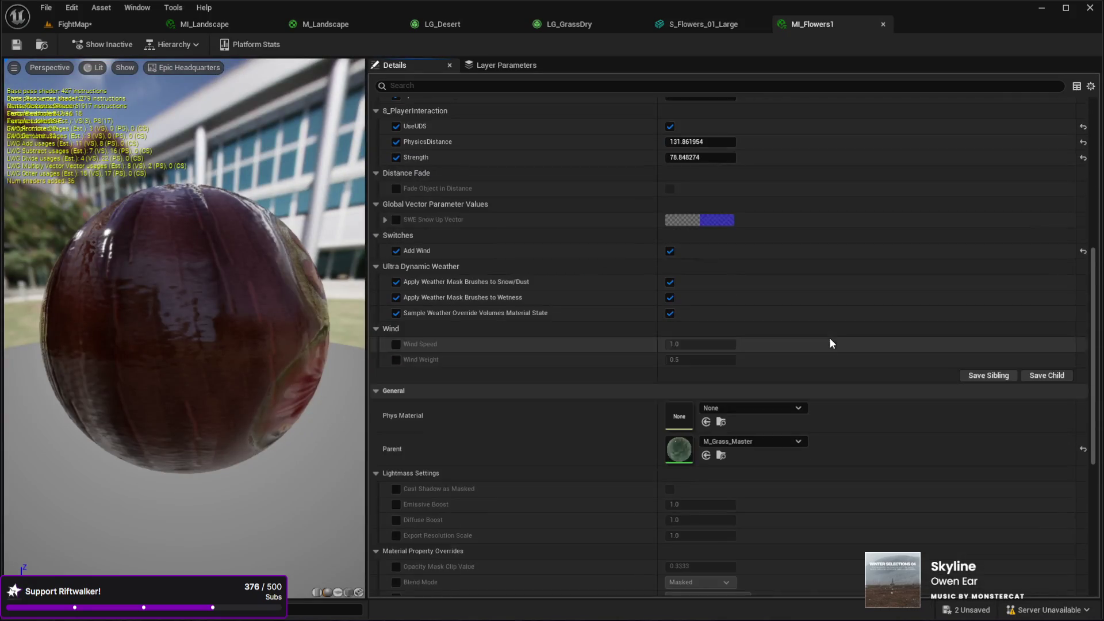
scroll(830, 339, up, 3)
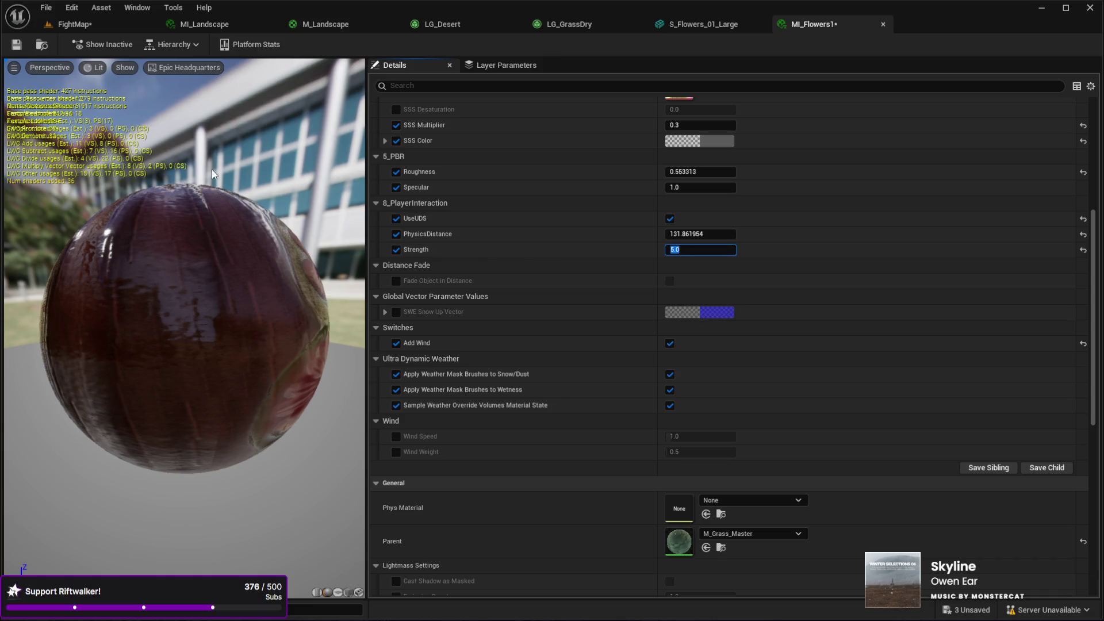
click(63, 26)
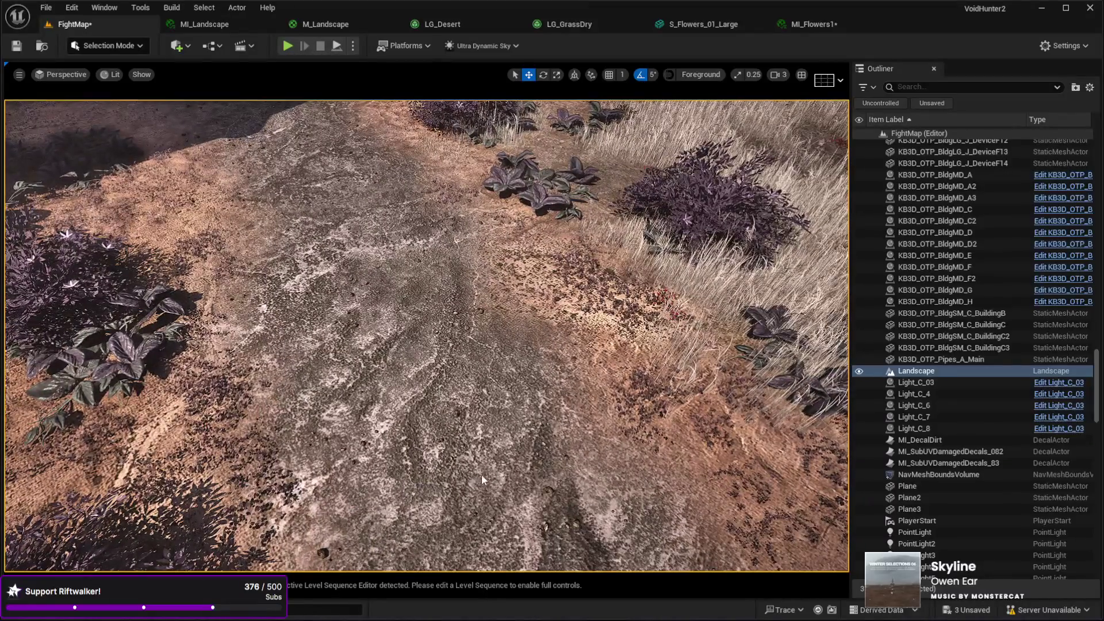
Play-test FightMap with Alt+P through the grass and flowers, then stop it with Esc.
key(alt+p)
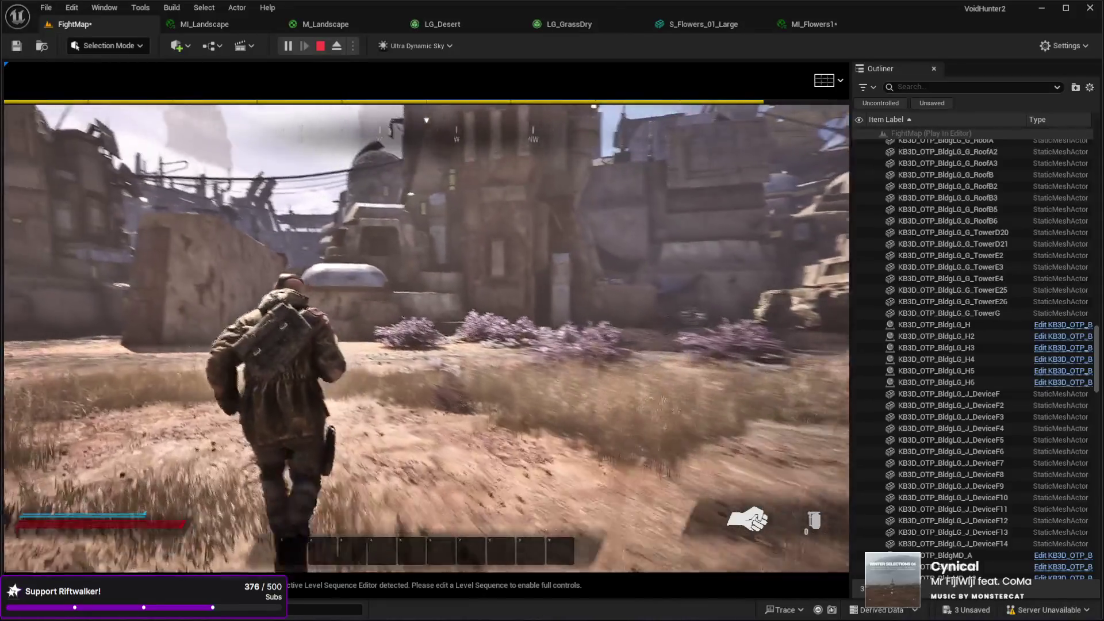
key(Escape)
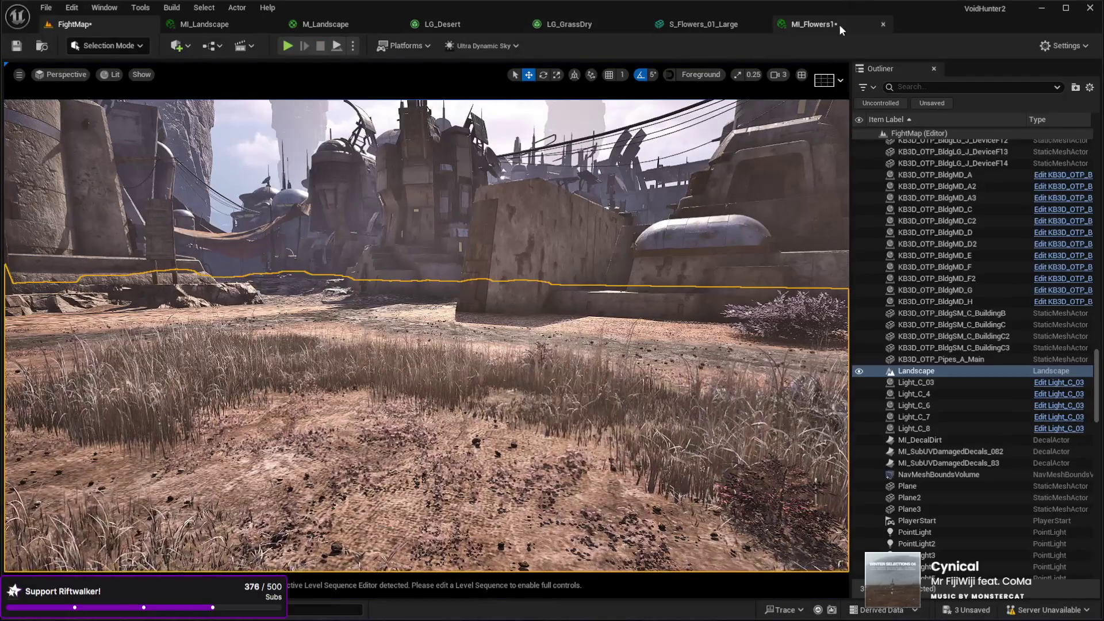
Close the MI_Flowers1, S_Flowers_01_Large, LG_GrassDry and LG_Desert editor tabs.
click(882, 25)
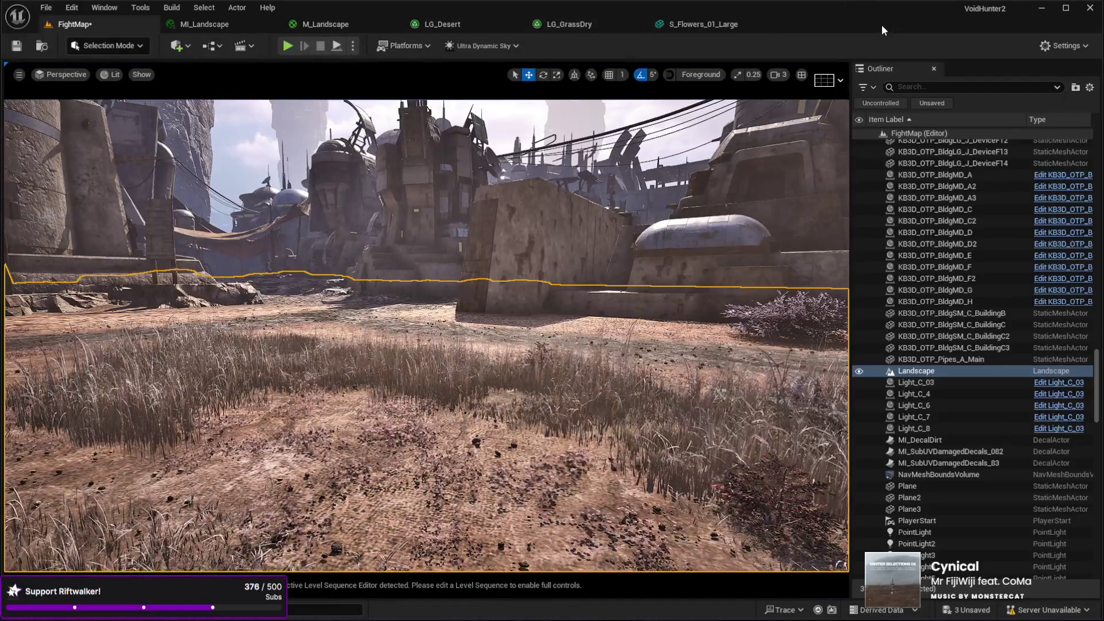
click(760, 24)
click(637, 23)
click(517, 24)
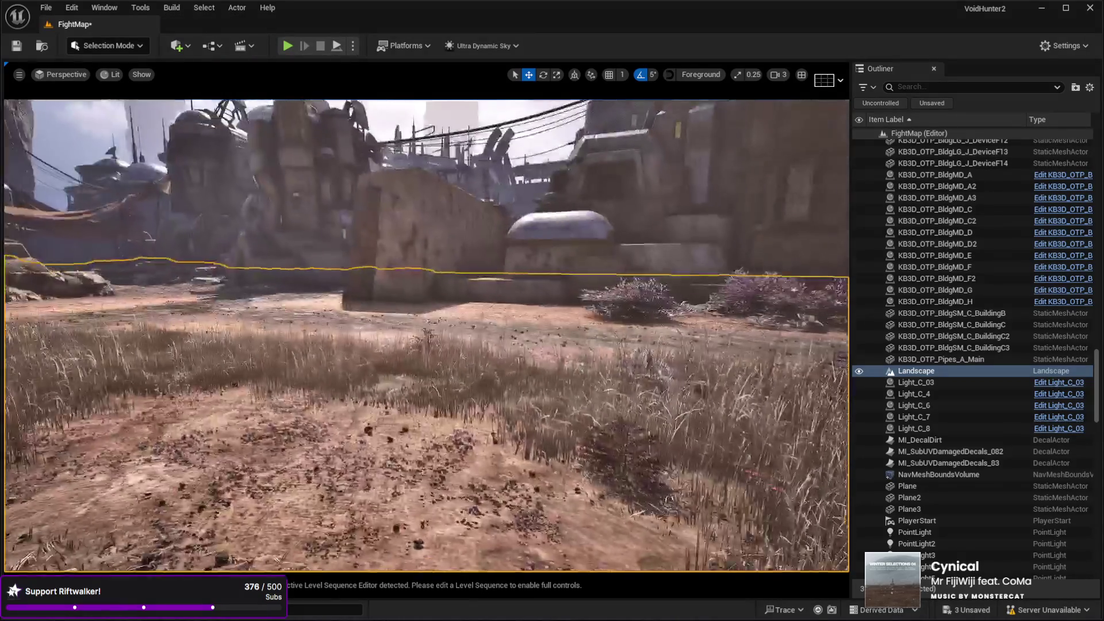
Fly the viewport camera through the streets toward the stone buildings and crates.
key(w)
key(w)
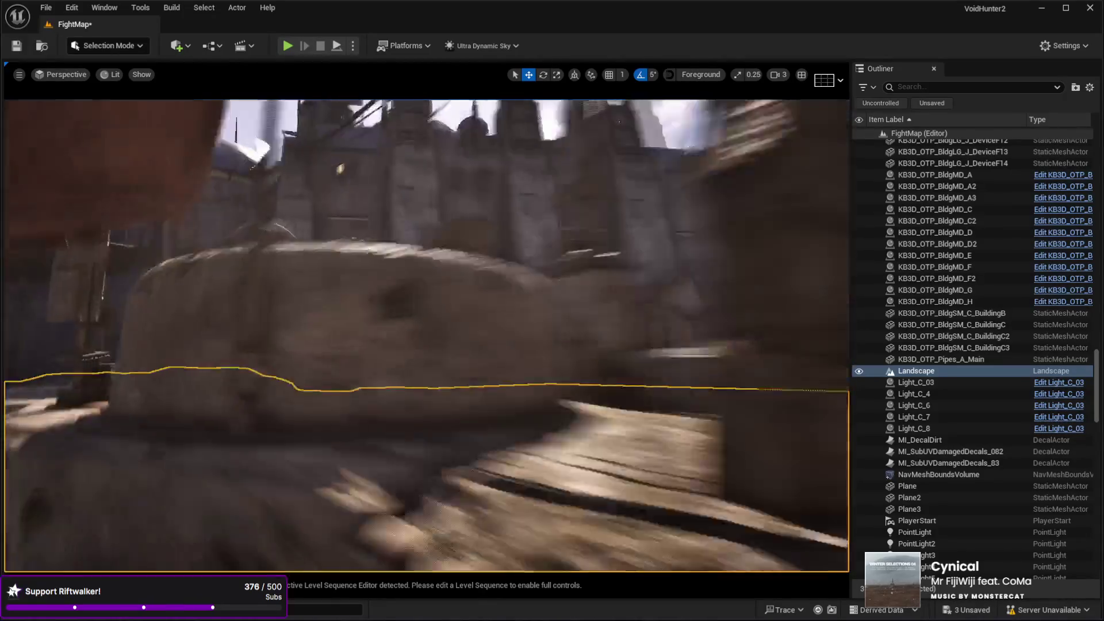
key(w)
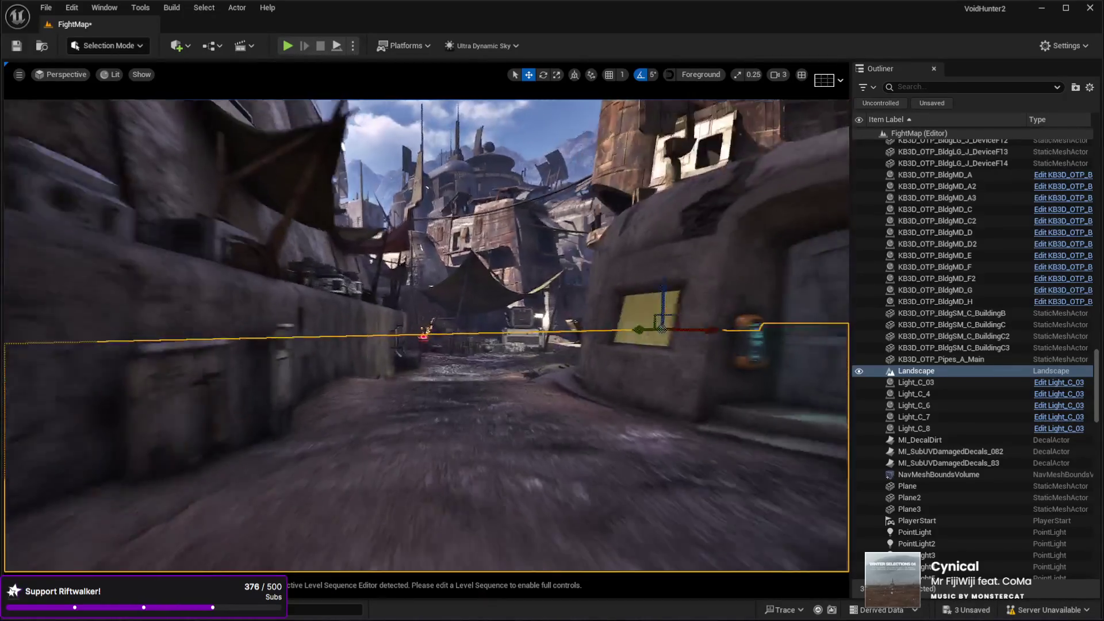
key(w)
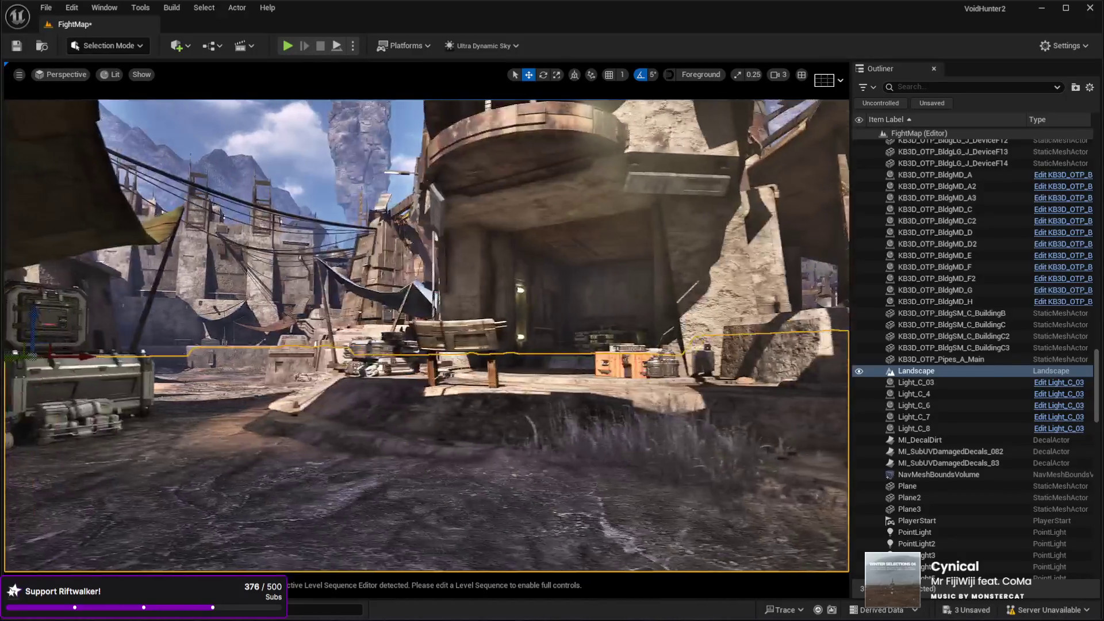
key(w)
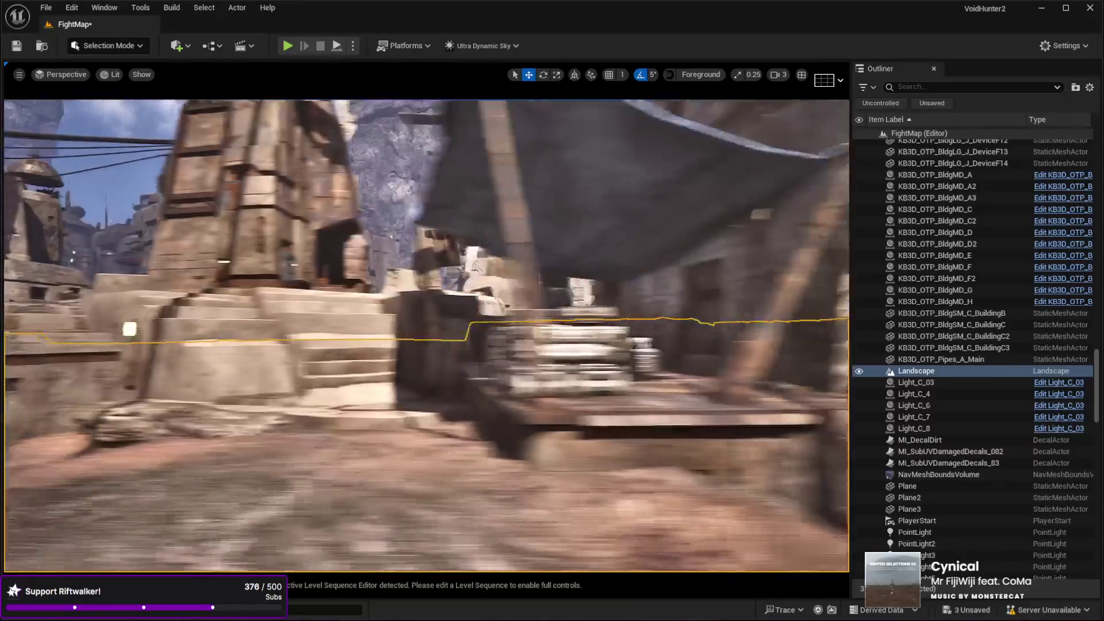
key(w)
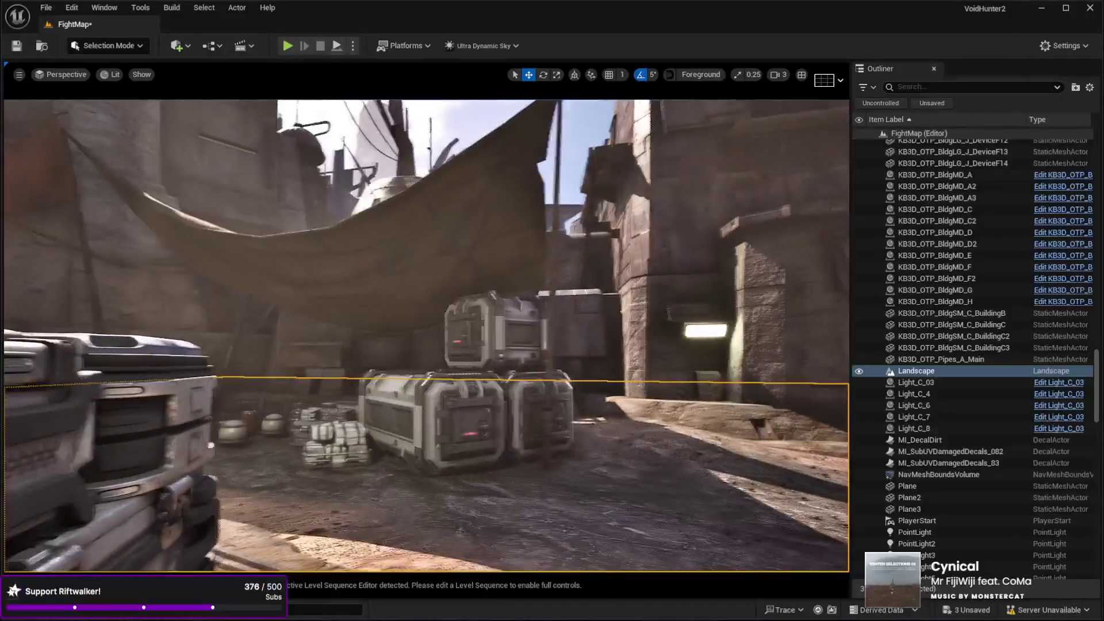
key(w)
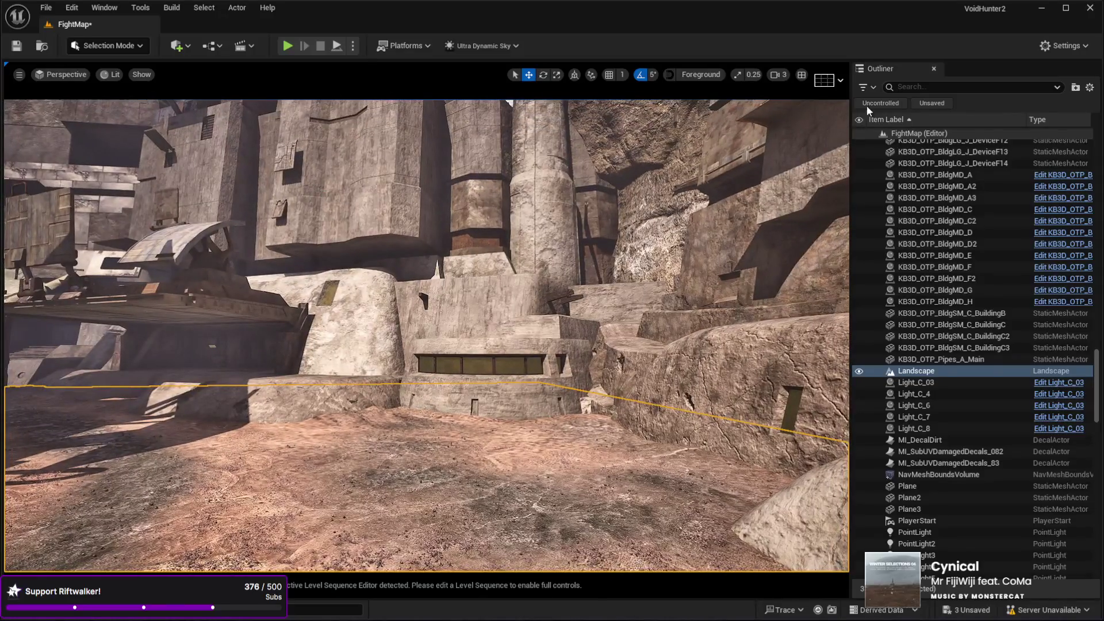
Select the Sky actor, then the landscape, and launch a FightMap Play In Editor session.
drag(1098, 401, 1101, 87)
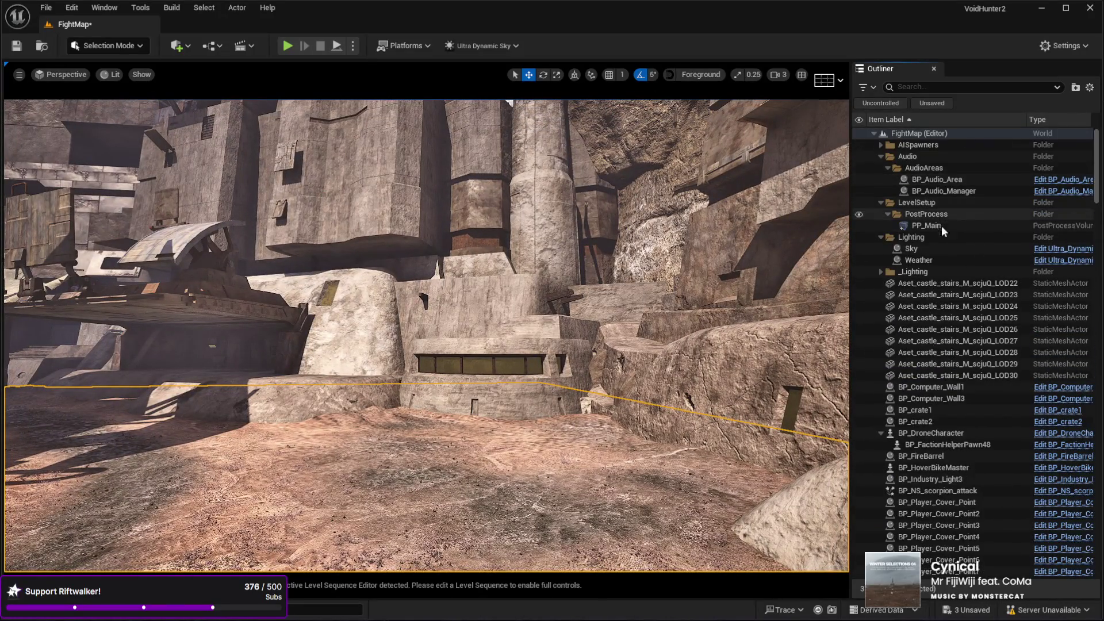
click(930, 249)
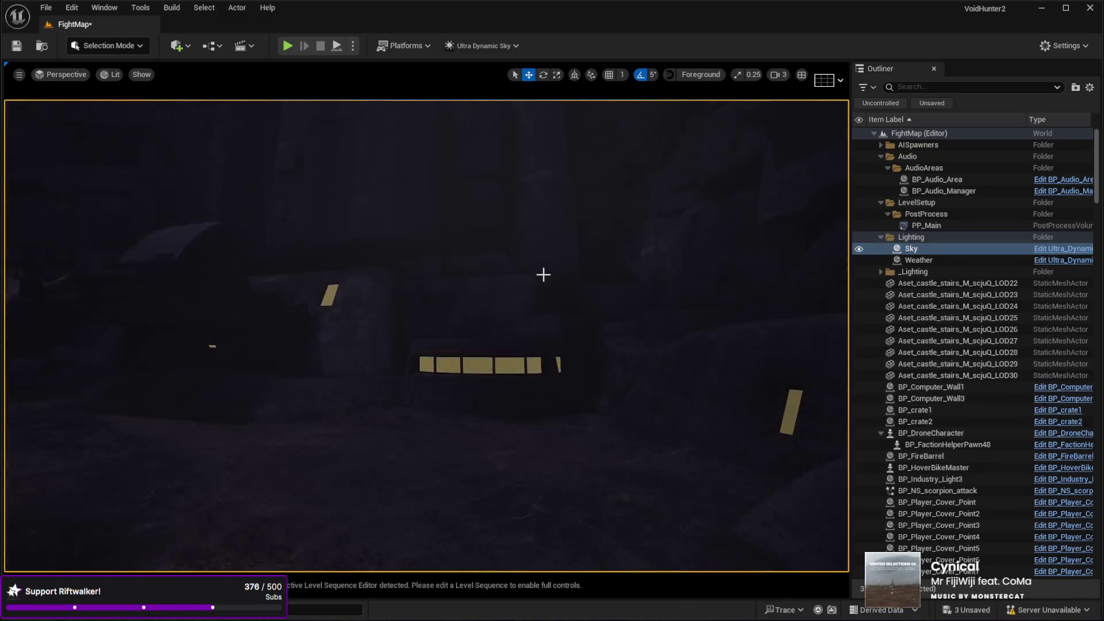
mouse_move(615, 315)
mouse_down()
mouse_move(679, 311)
mouse_move(552, 319)
mouse_move(575, 316)
mouse_move(575, 276)
mouse_move(575, 322)
mouse_move(564, 319)
mouse_move(575, 310)
mouse_move(564, 325)
mouse_move(567, 308)
mouse_up()
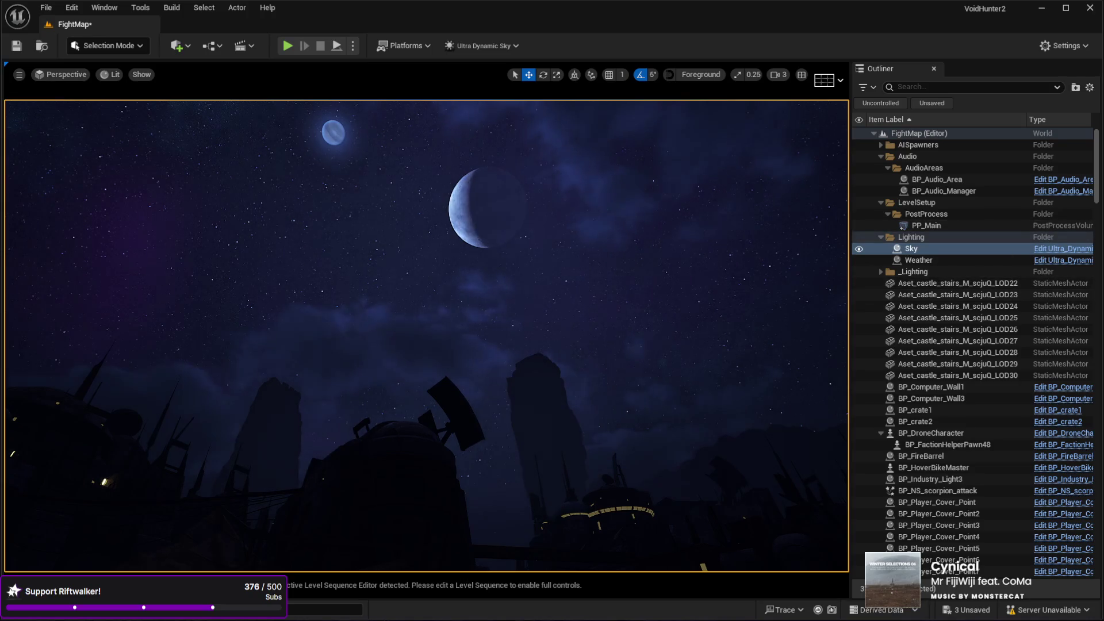
mouse_move(563, 297)
mouse_down()
mouse_move(563, 312)
mouse_move(577, 314)
mouse_move(552, 318)
mouse_move(566, 322)
mouse_up()
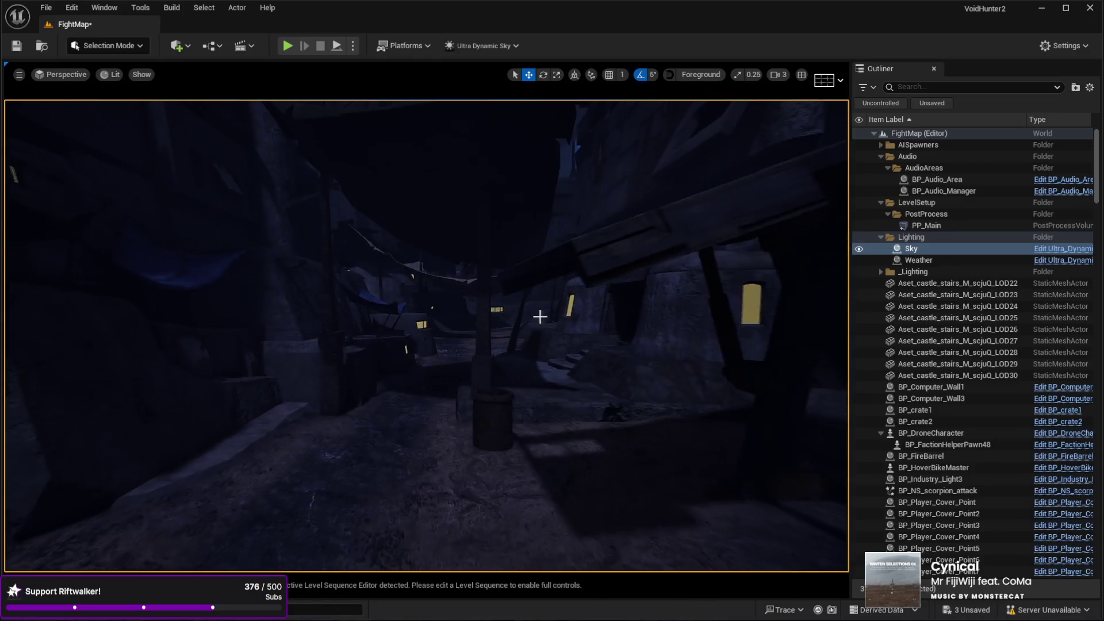
click(436, 517)
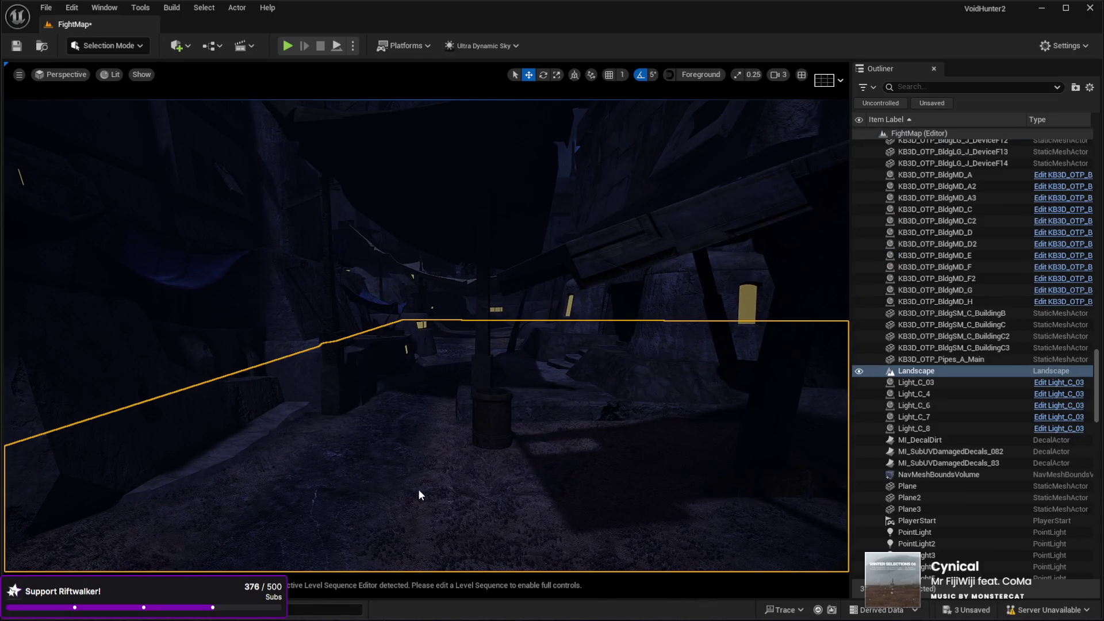
key(alt+p)
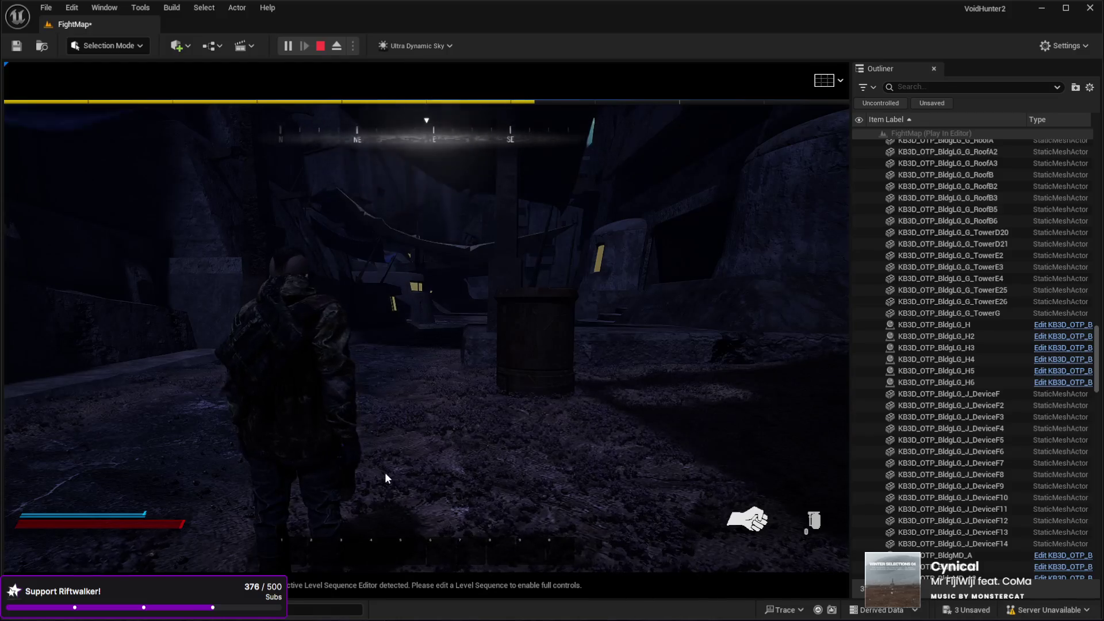
Walk the character with WASD to the landed drone and open its camera feed.
click(387, 478)
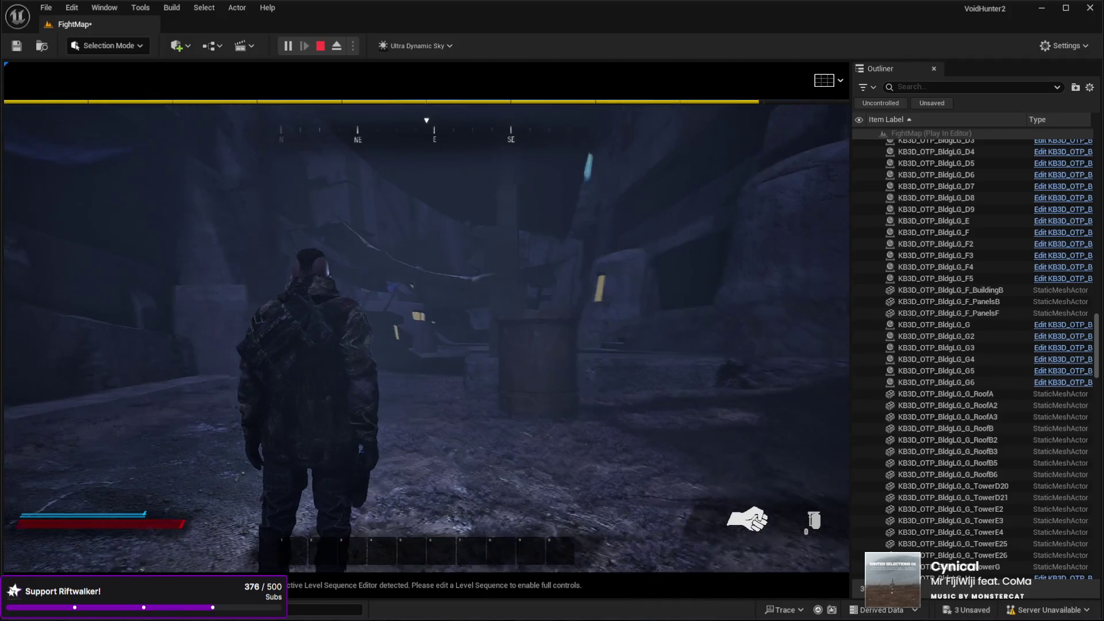
key(d)
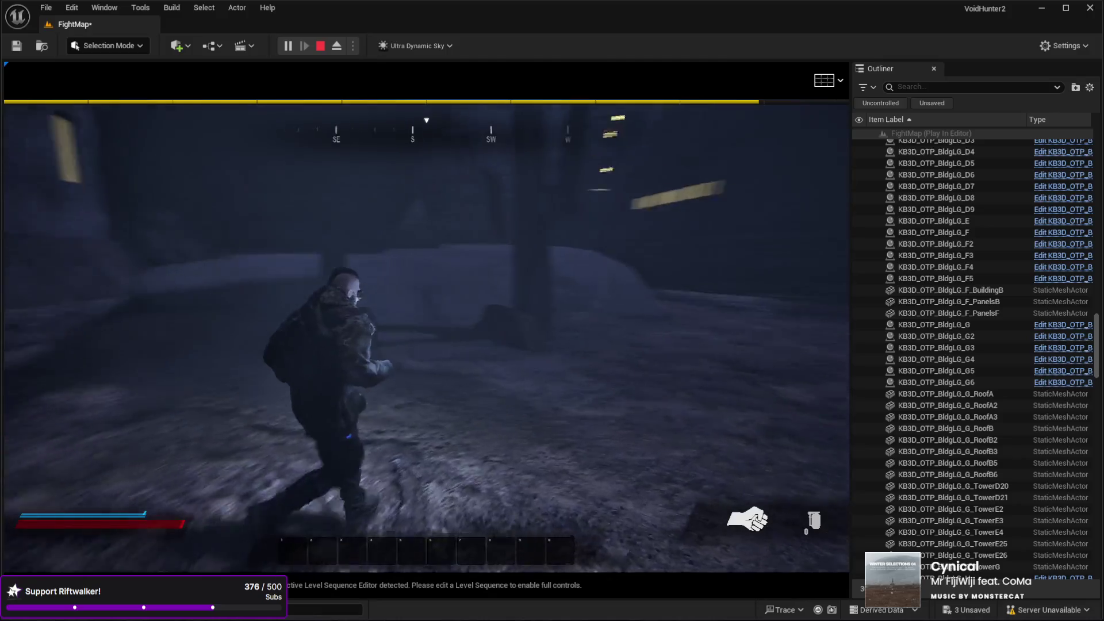
key(w)
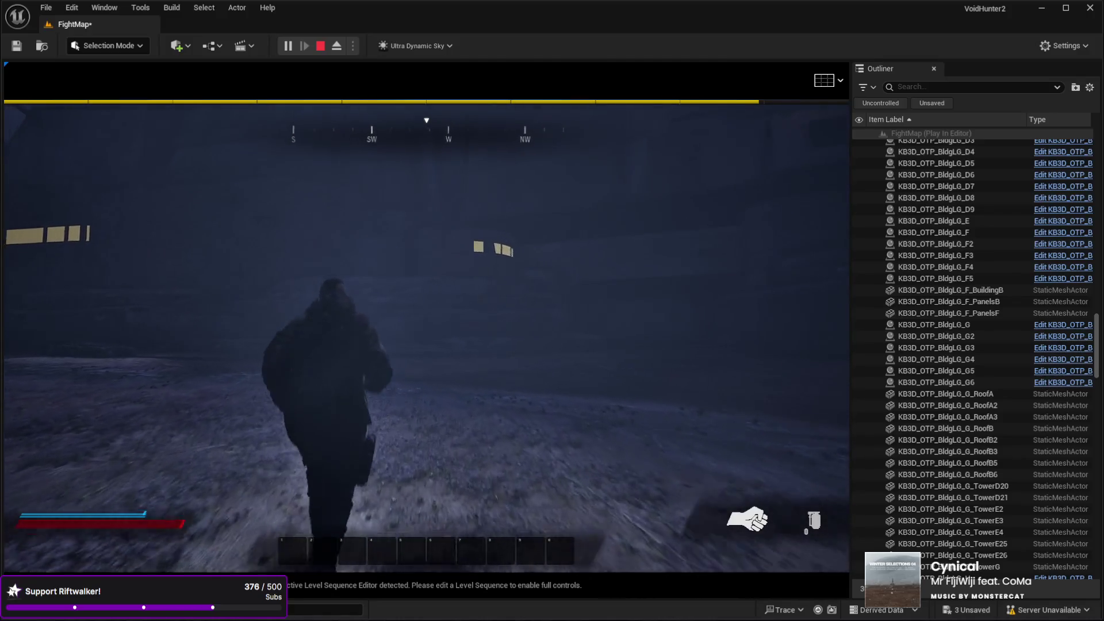
key(a)
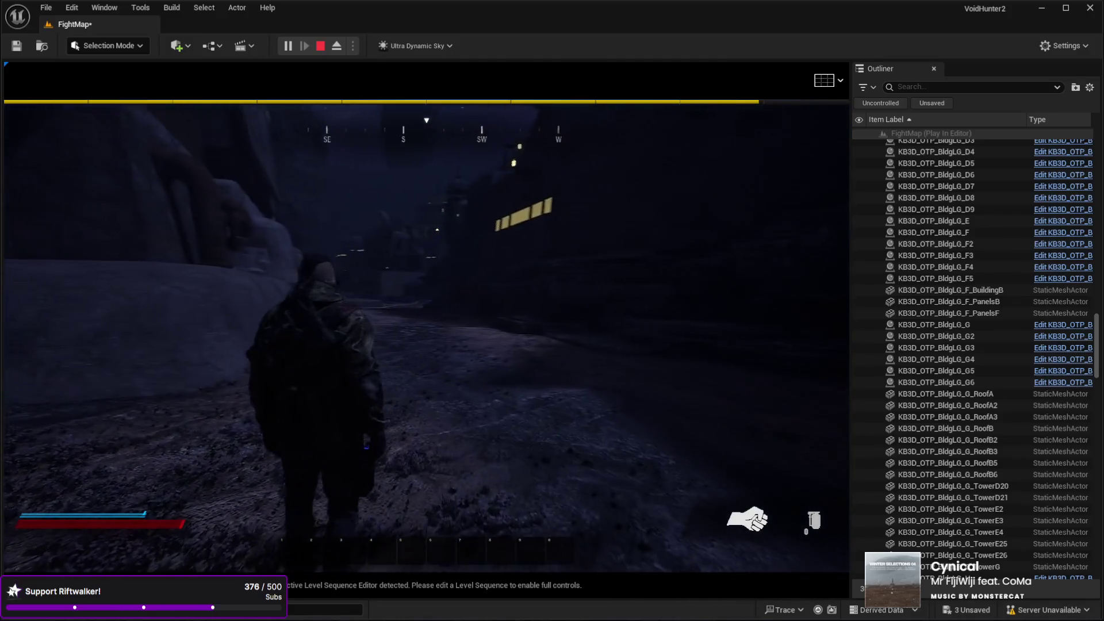
key(w)
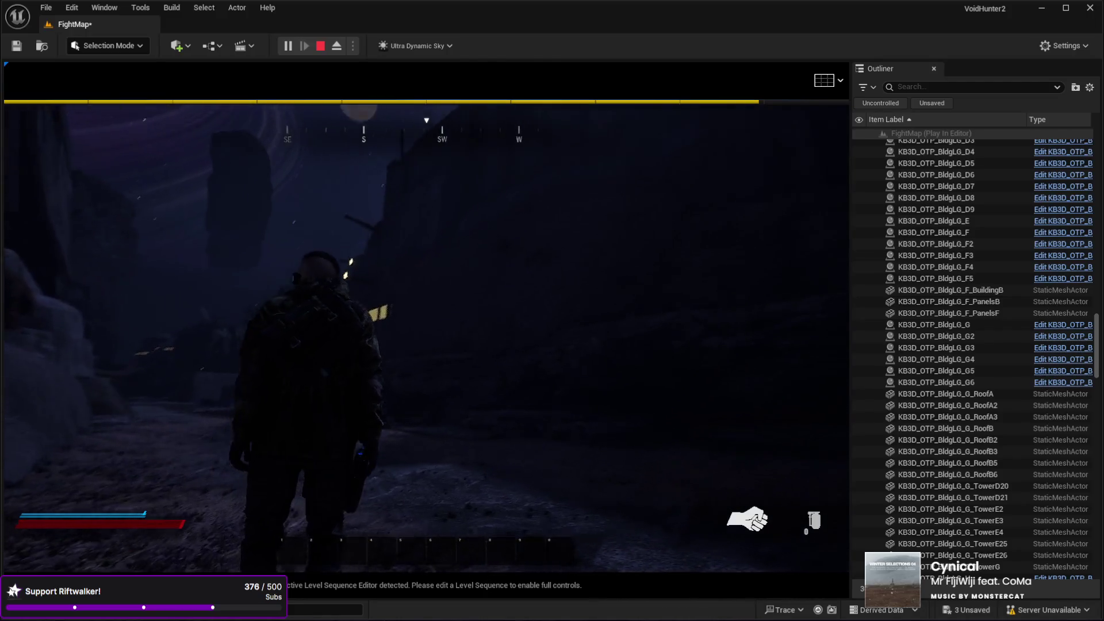
key(w)
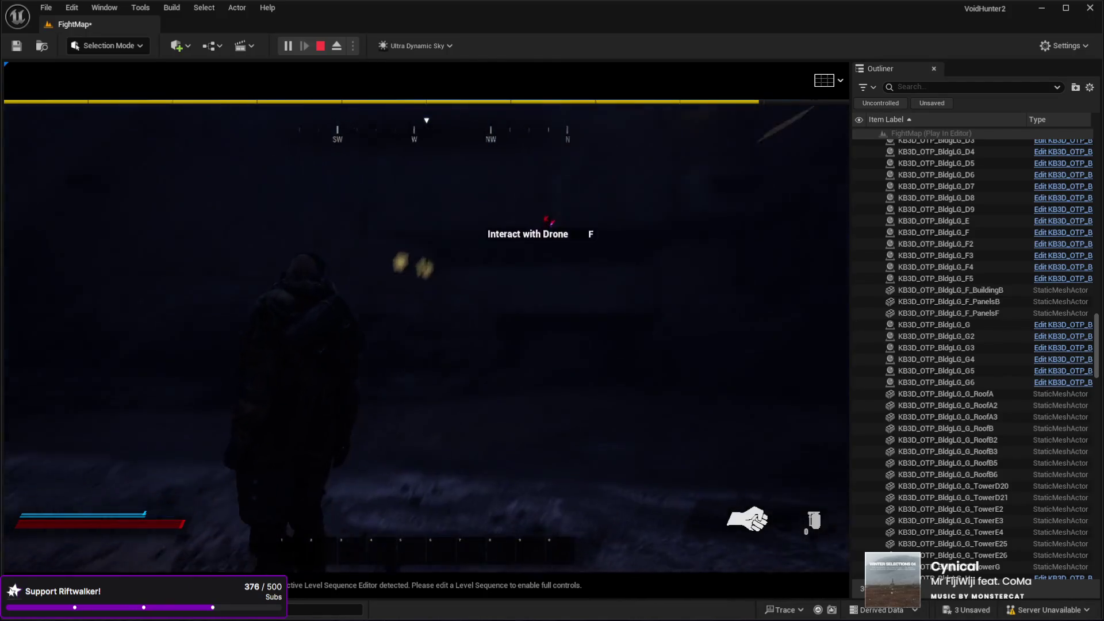
key(s)
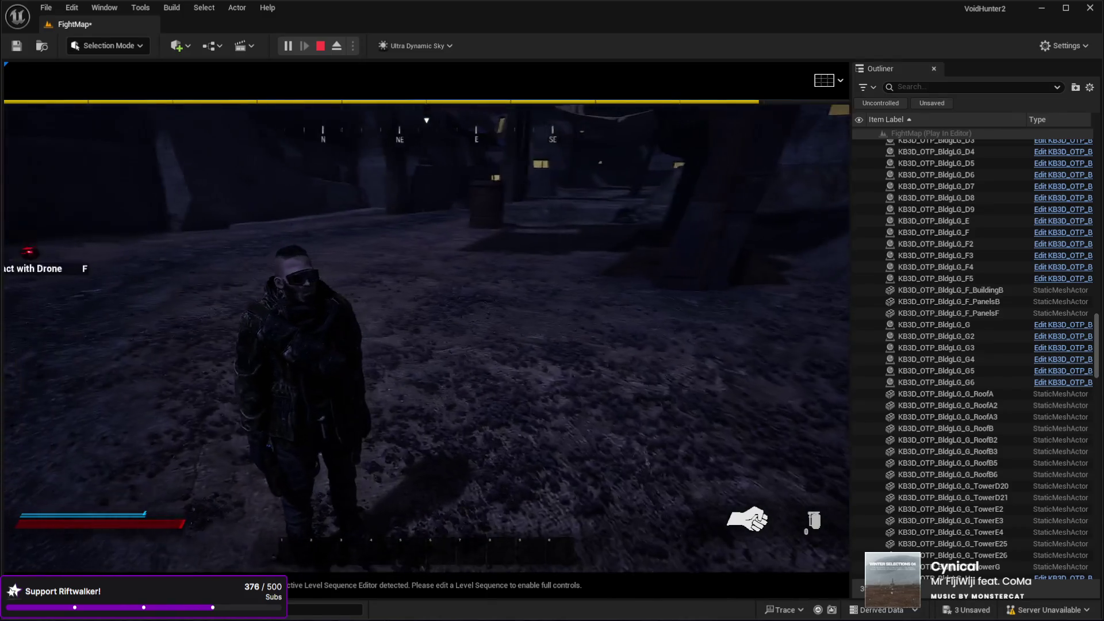
key(w)
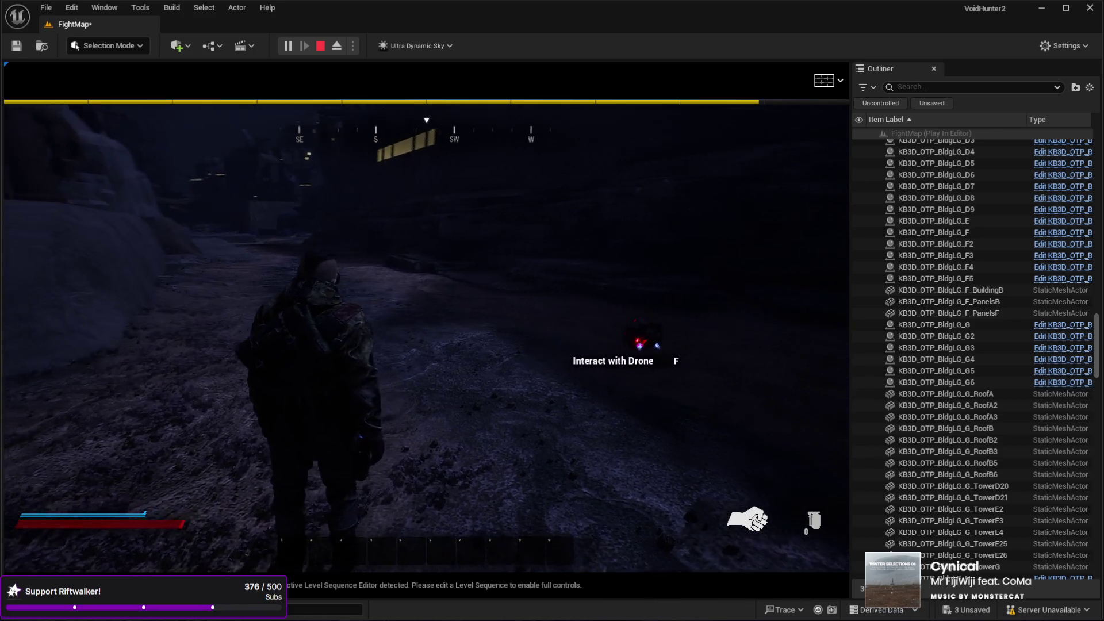
key(f)
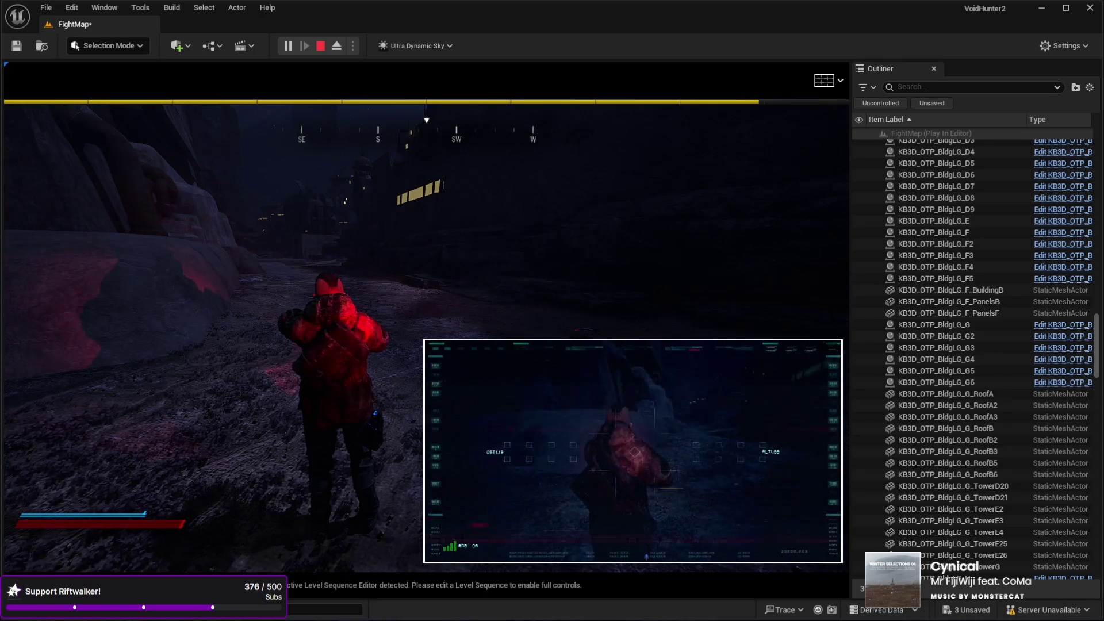
Close the drone feed, walk around the dark street, and reopen the drone camera feed.
key(f)
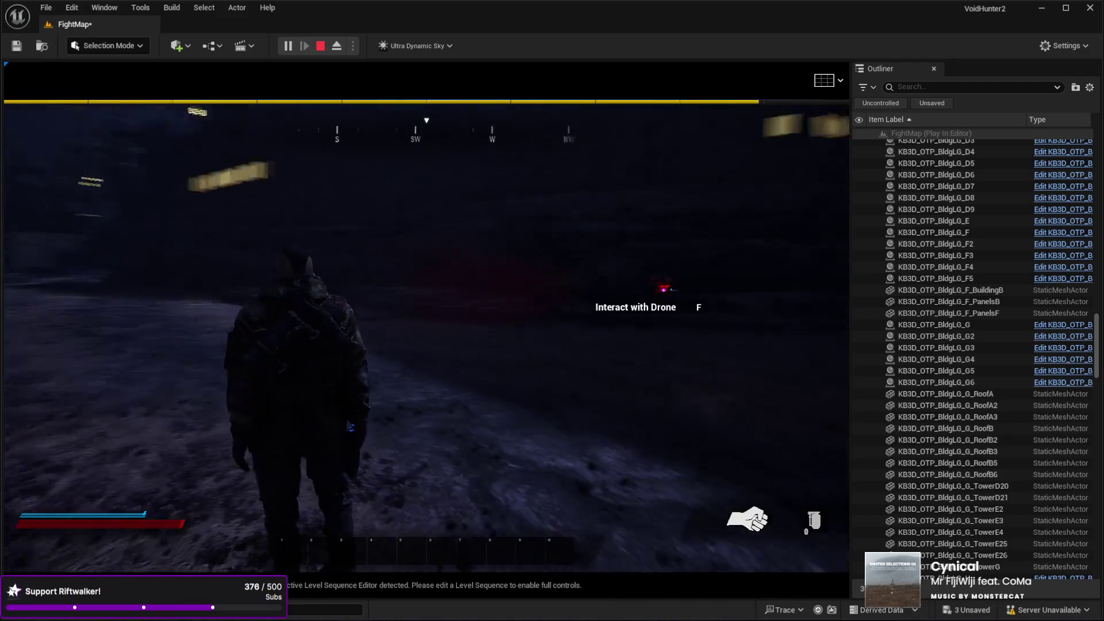
key(w)
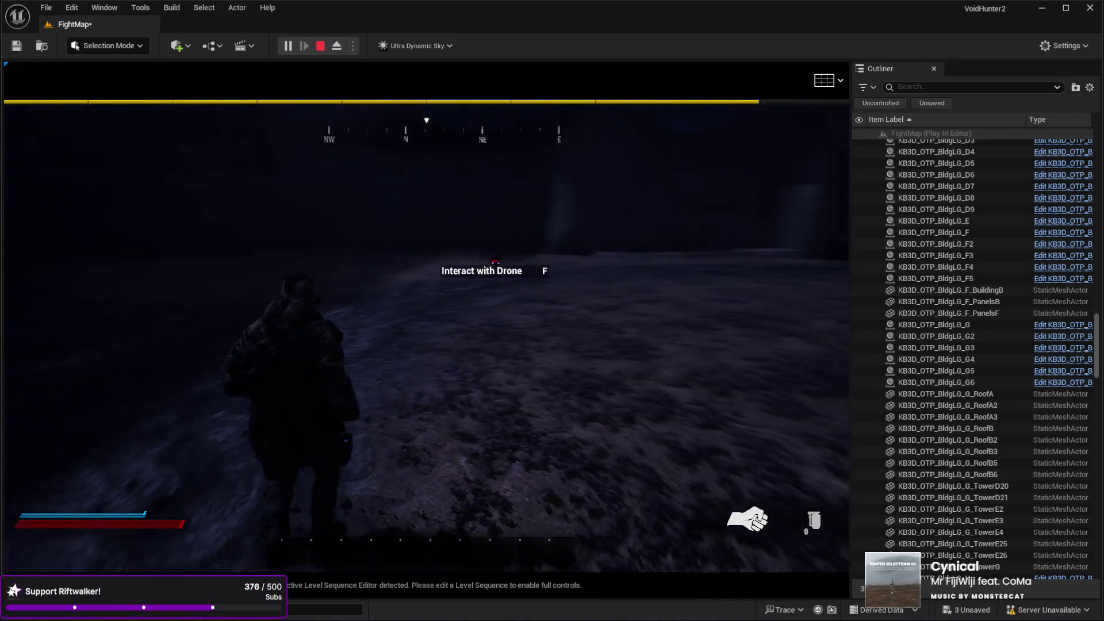
key(w)
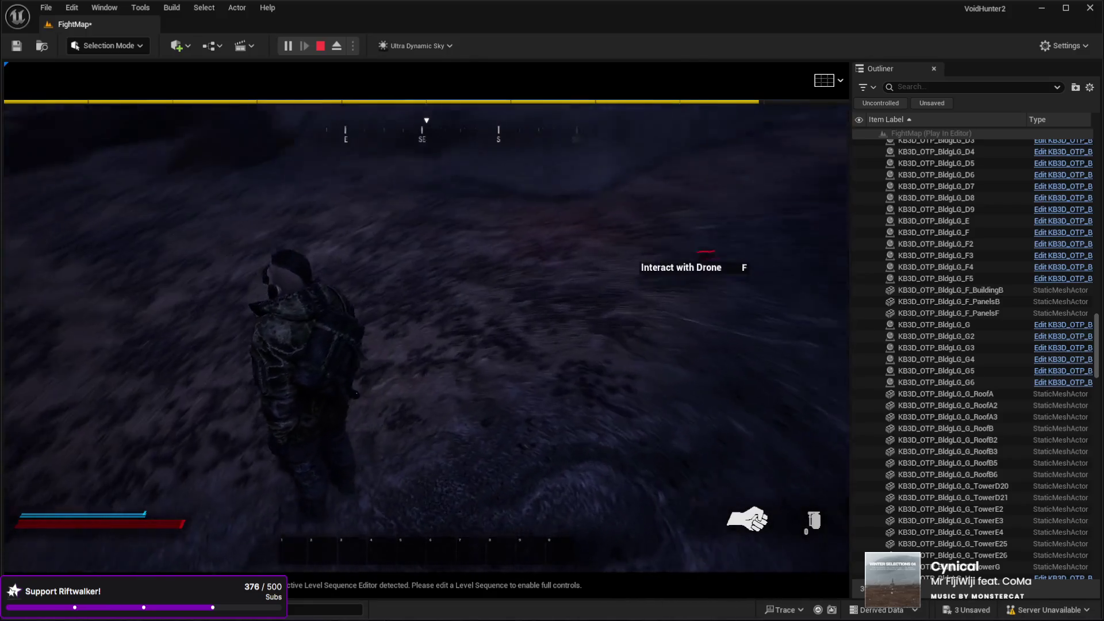
key(w)
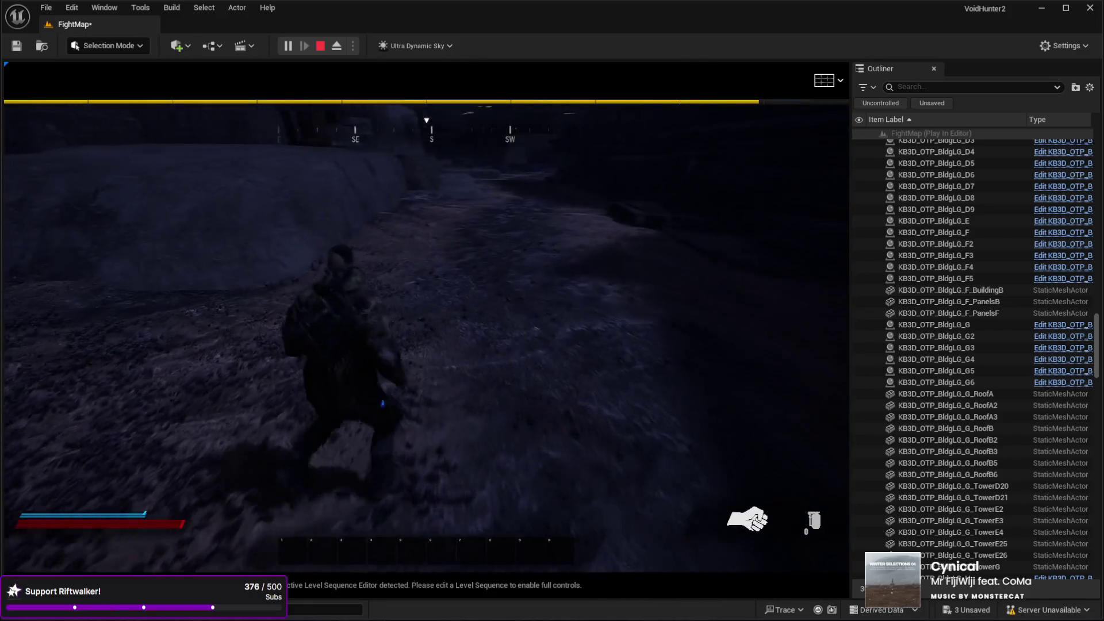
key(w)
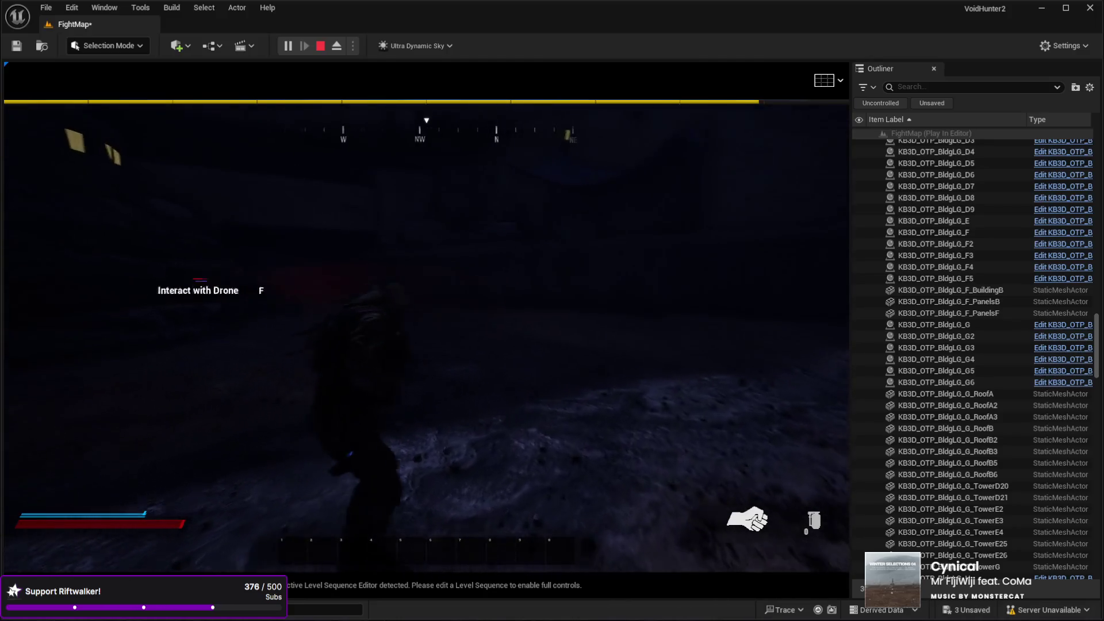
key(w)
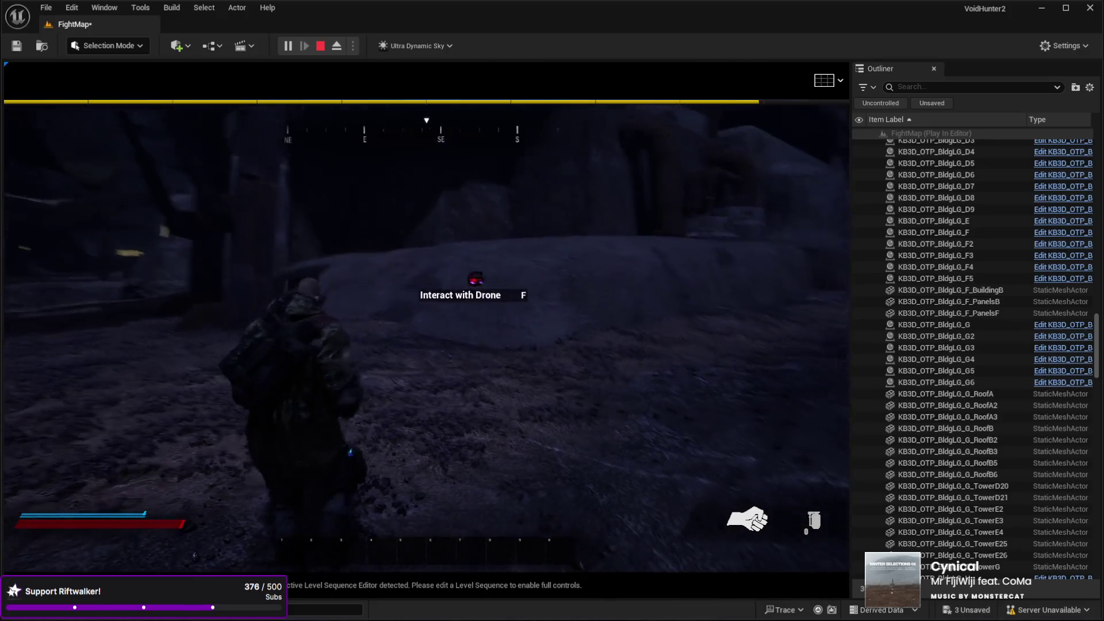
key(w)
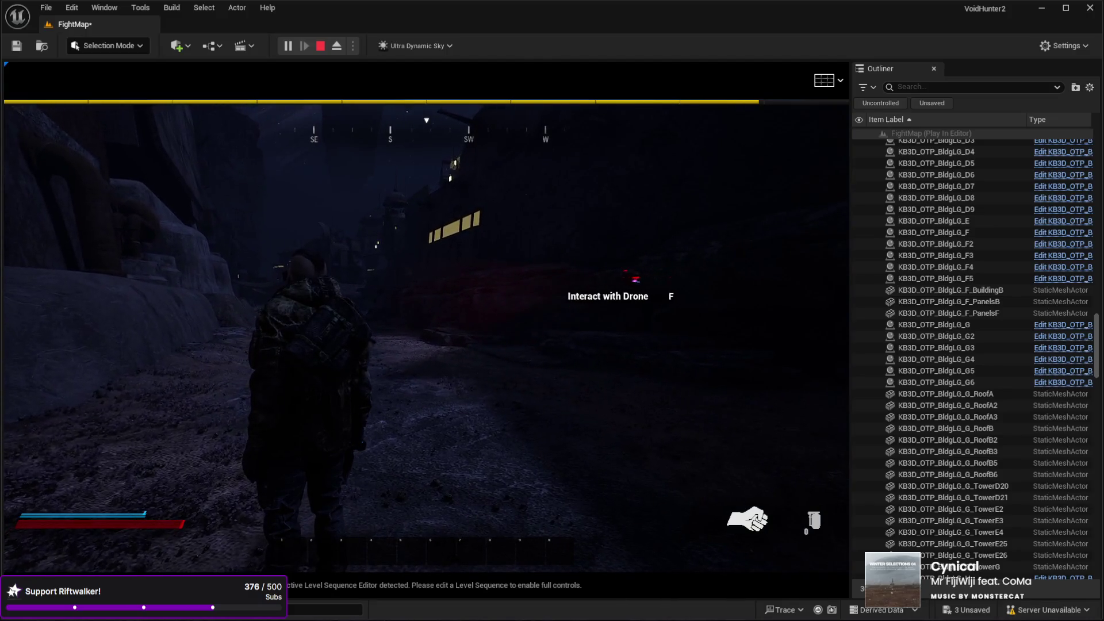
key(f)
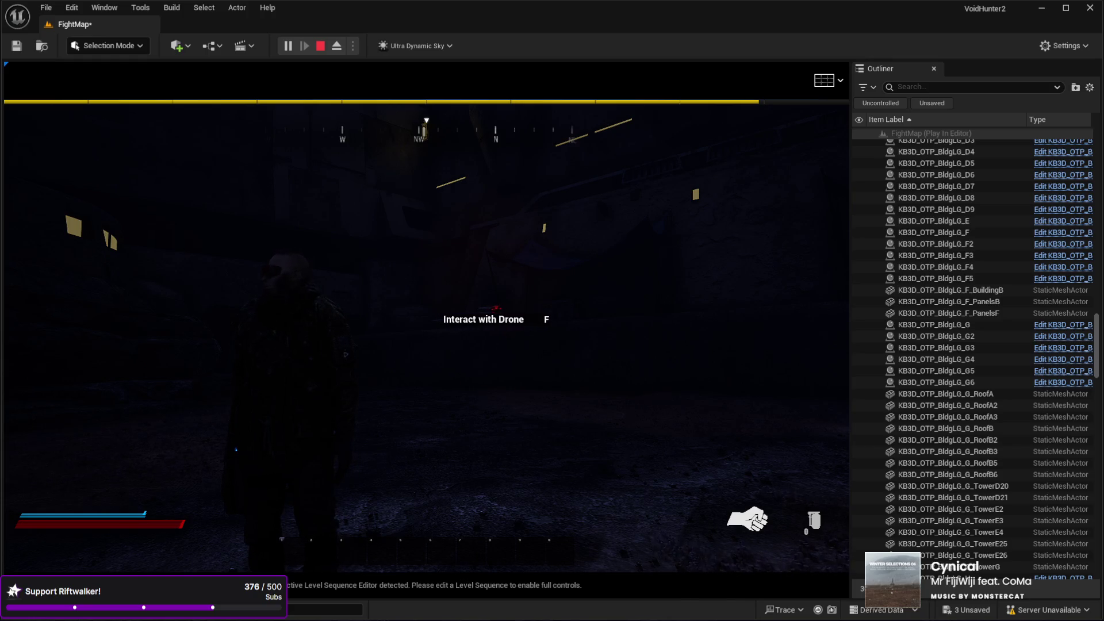
Run the character down the lit alley until it stands facing the drone.
key(w)
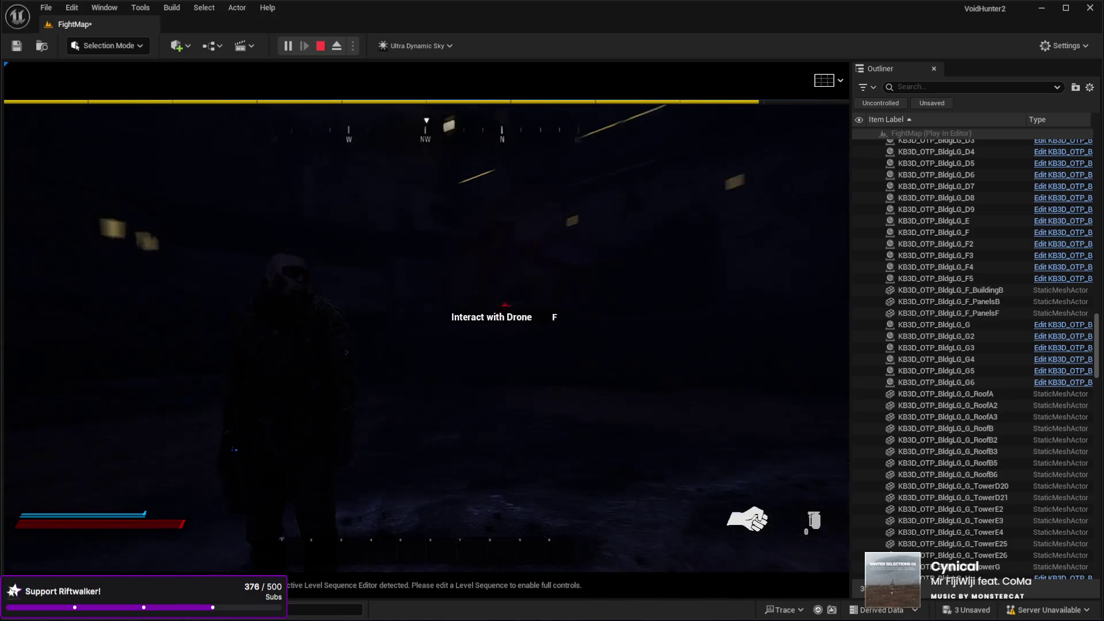
key(w)
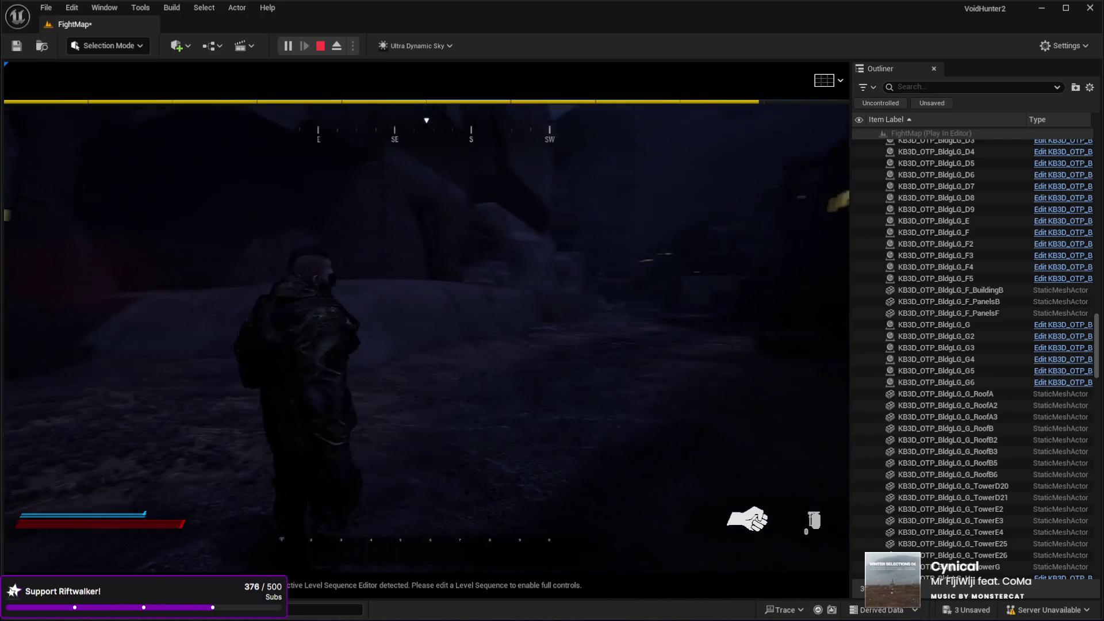
key(w)
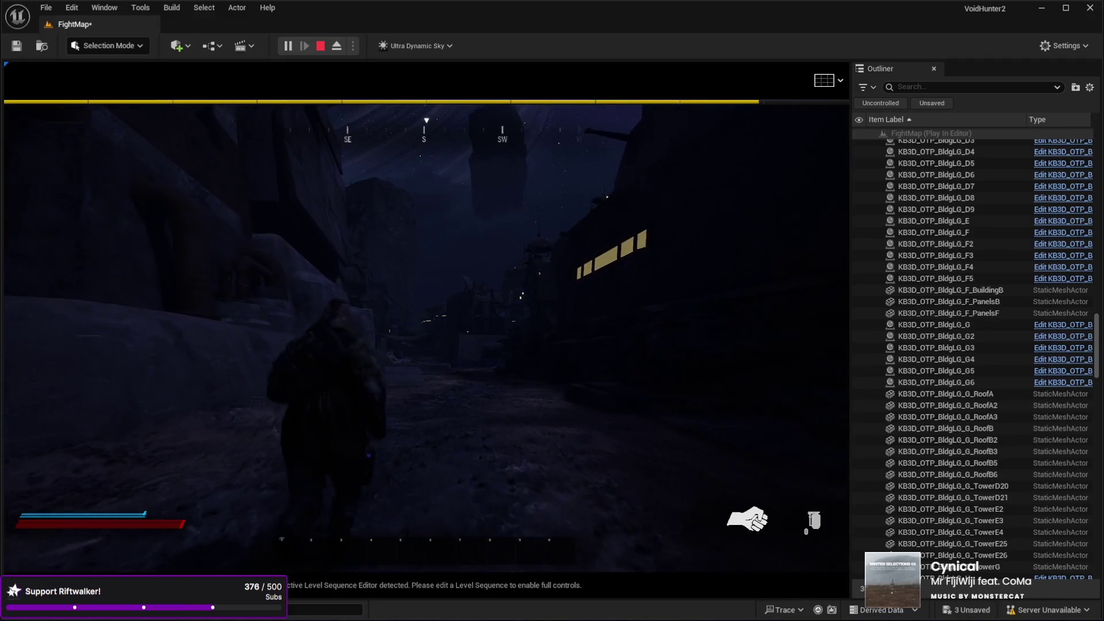
key(w)
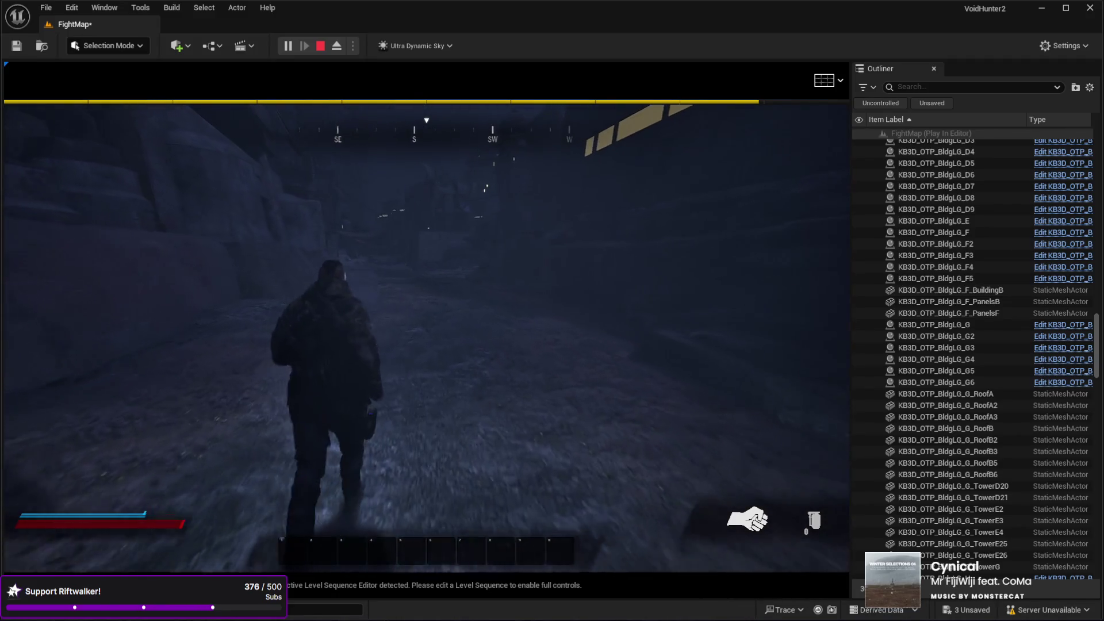
key(w)
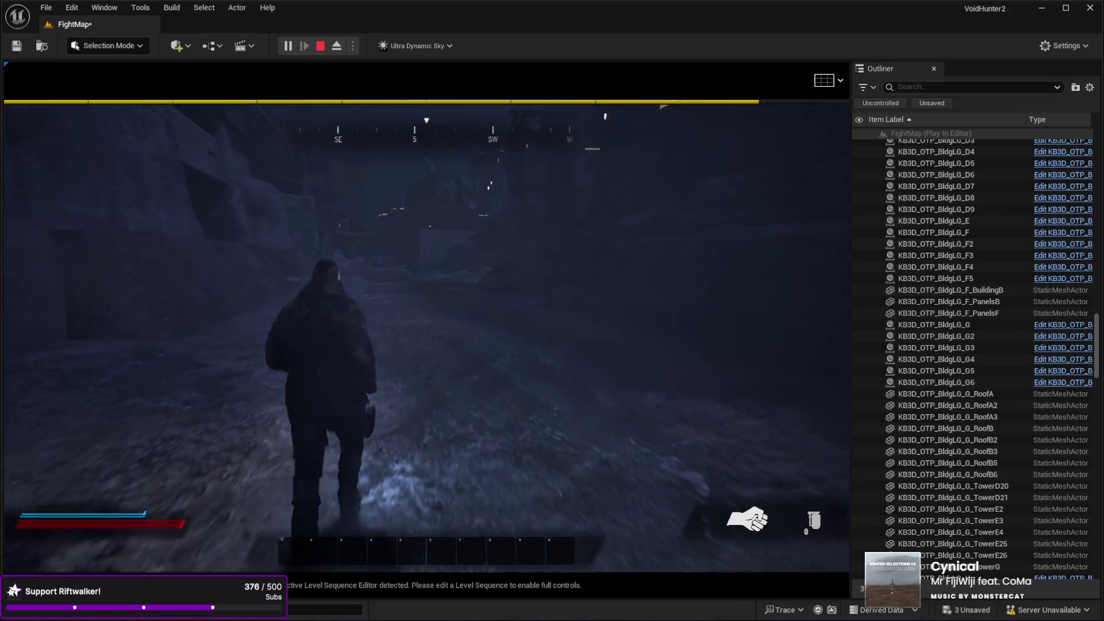
key(w)
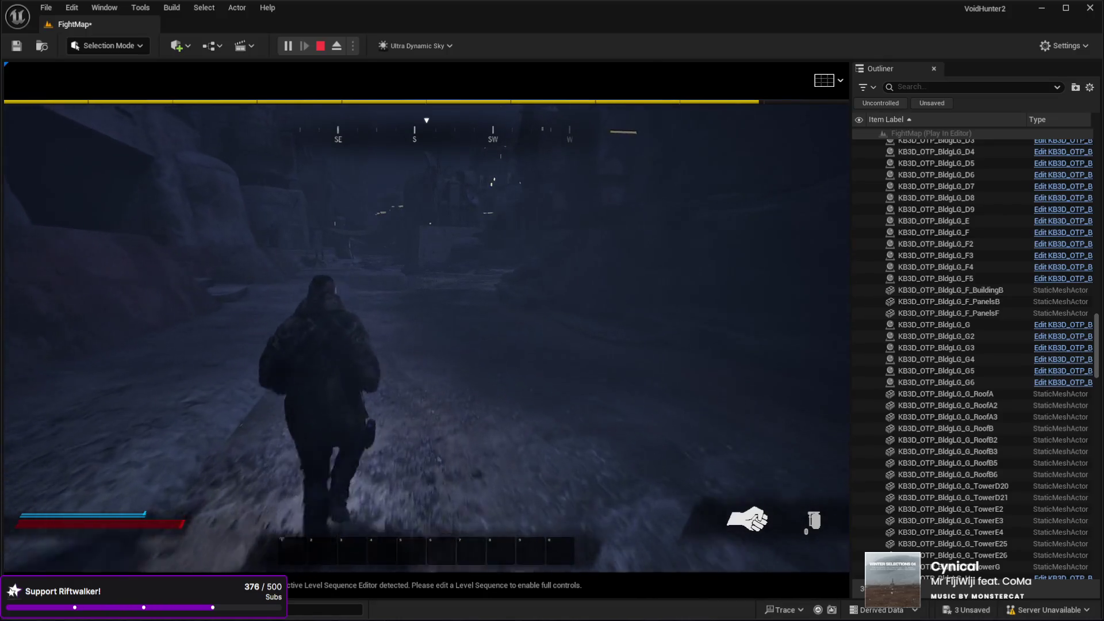
key(w)
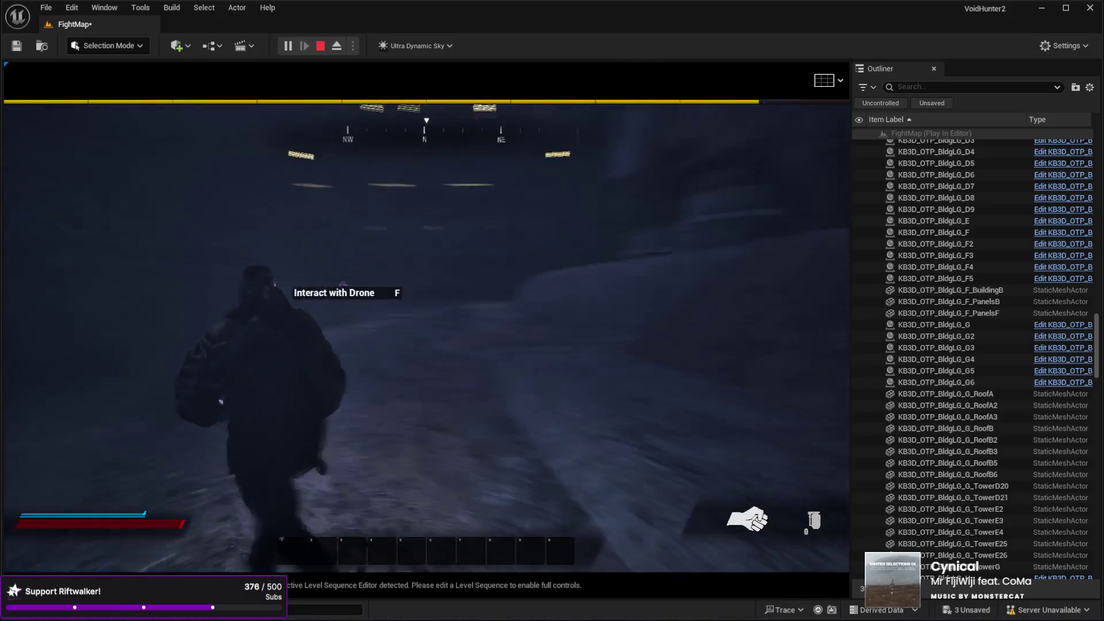
key(w)
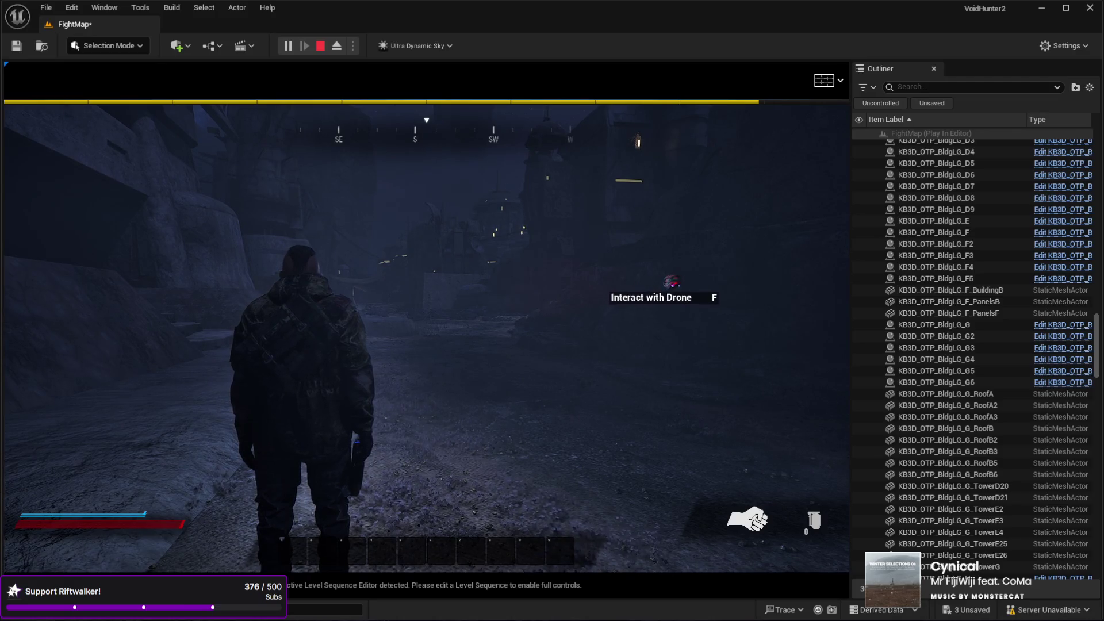
Open the drone feed, then stop Play In Editor and fly the editor camera forward.
key(f)
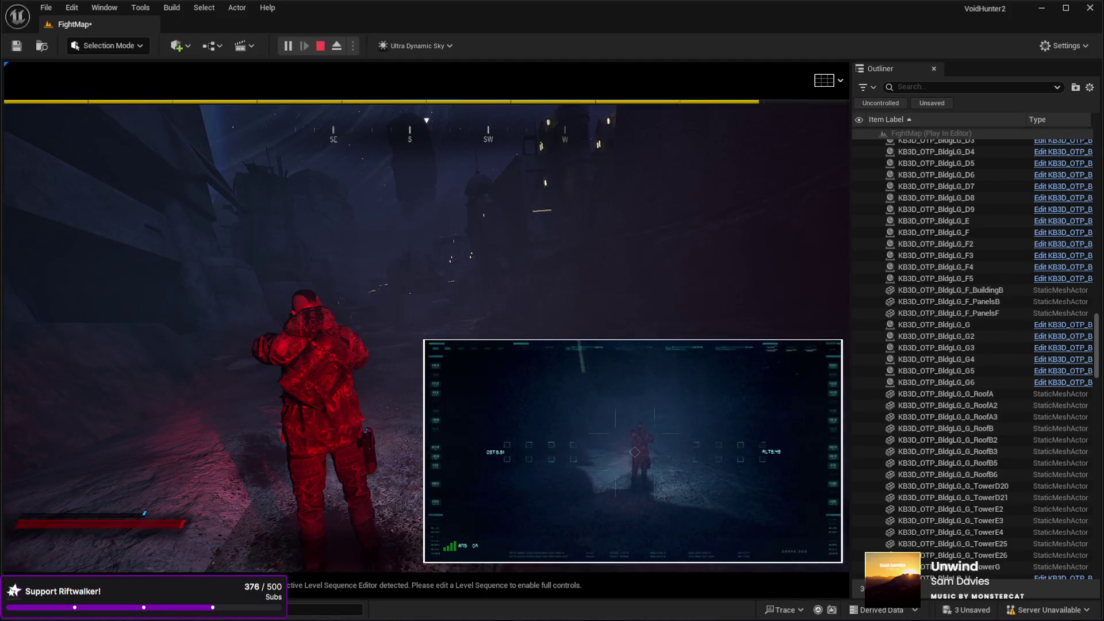
key(Escape)
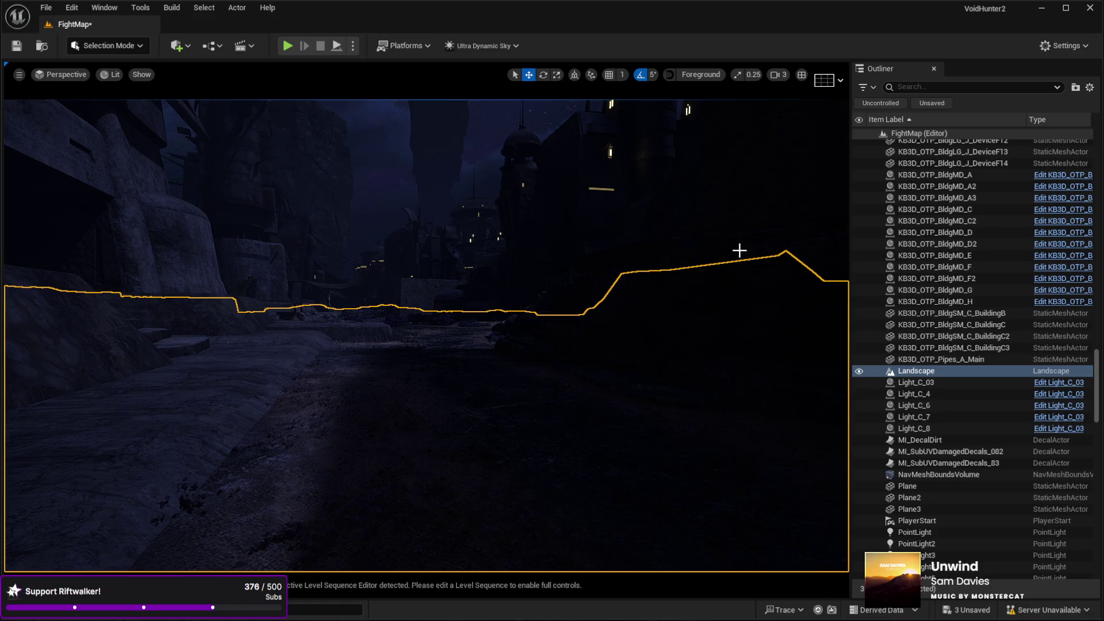
mouse_move(501, 249)
mouse_down()
mouse_move(520, 233)
mouse_move(828, 128)
mouse_up()
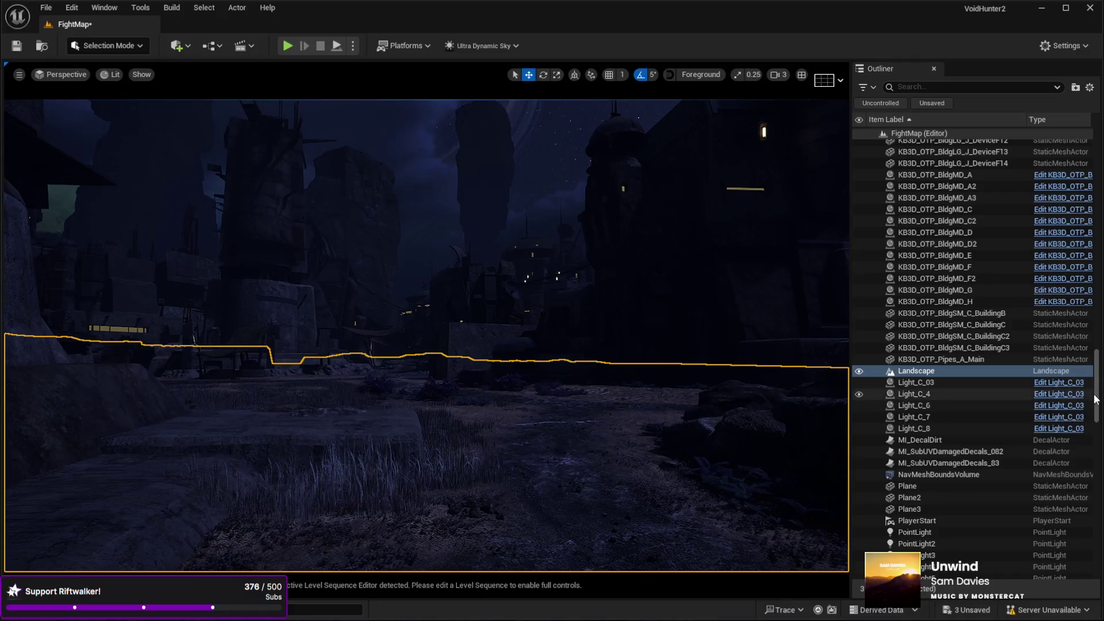
Select the Sky actor under the Lighting folder in the Outliner.
scroll(930, 273, up, 10)
click(911, 248)
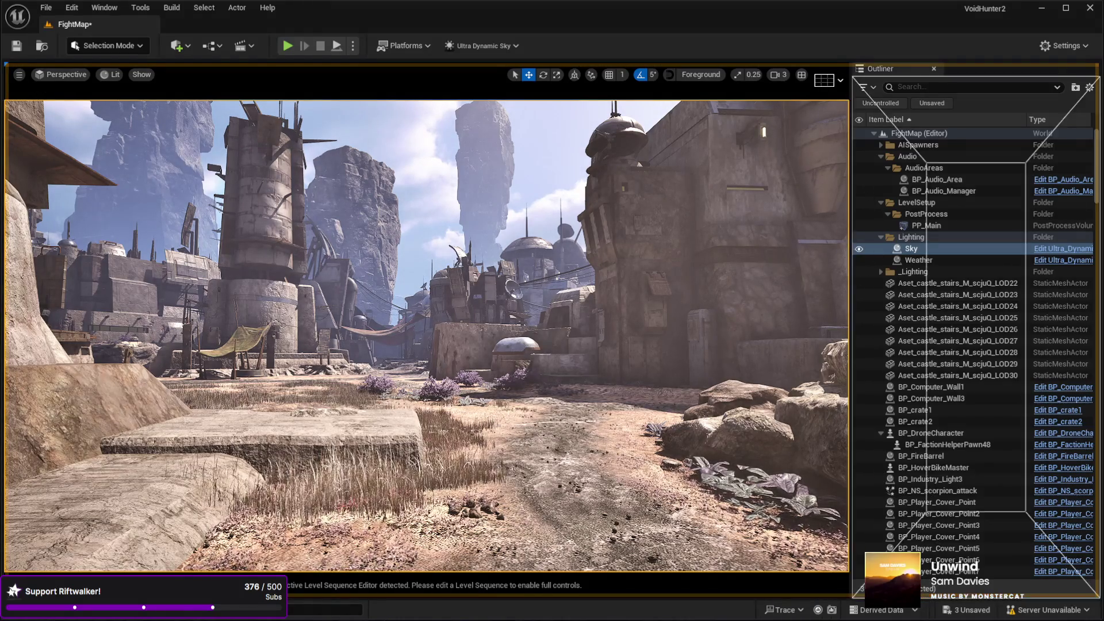
Dock the Details panel below the Outliner, showing Sky's Time Of Day 1100.0 and Sun Light Intensity 1.4 lux.
mouse_move(936, 589)
mouse_down()
mouse_move(981, 600)
mouse_move(1075, 580)
mouse_up()
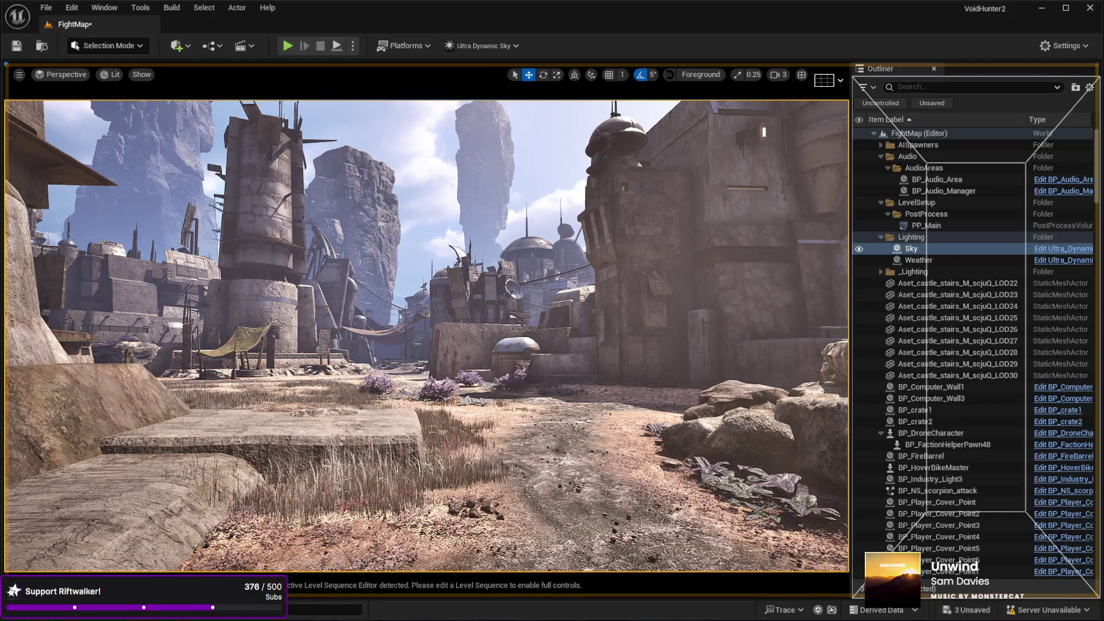
drag(1075, 581, 978, 580)
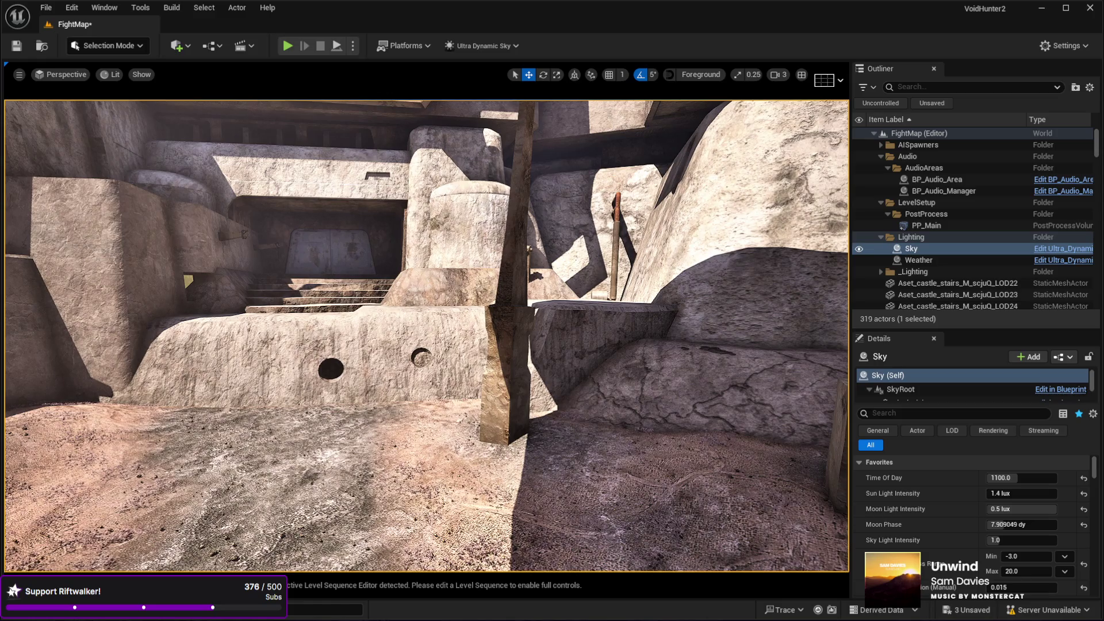
Place SM_Stall, SM_Stall_counter and SM_Stall_roof in front of the rock wall with holes.
key(w)
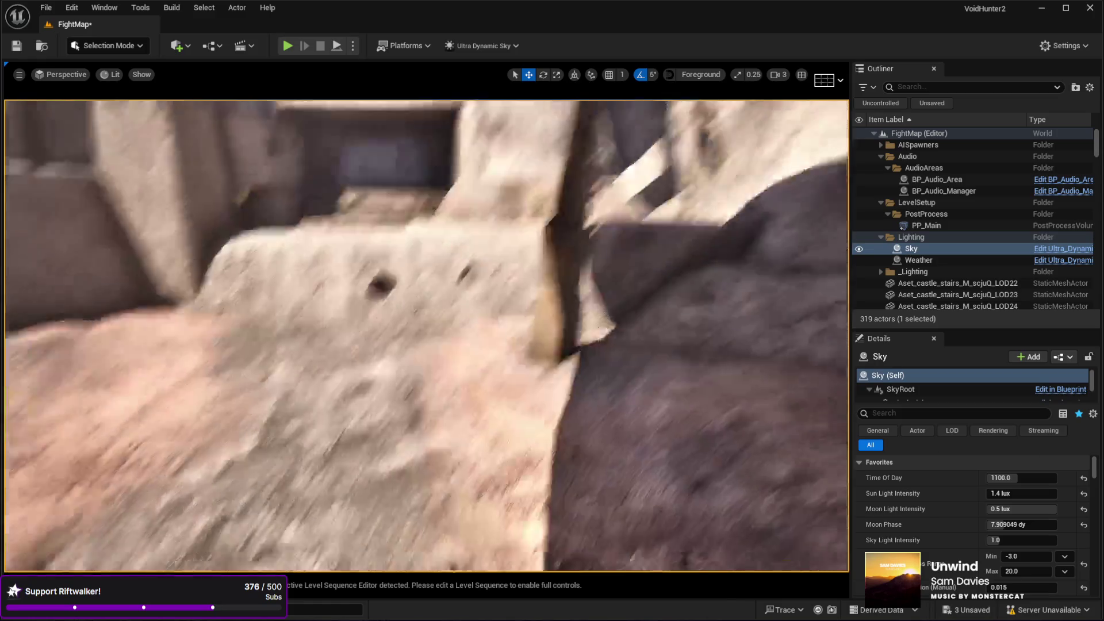
mouse_move(549, 403)
mouse_down()
mouse_move(447, 331)
mouse_move(320, 357)
mouse_move(332, 365)
mouse_up()
mouse_move(2, 322)
mouse_down()
mouse_move(178, 299)
mouse_move(475, 394)
mouse_move(454, 422)
mouse_up()
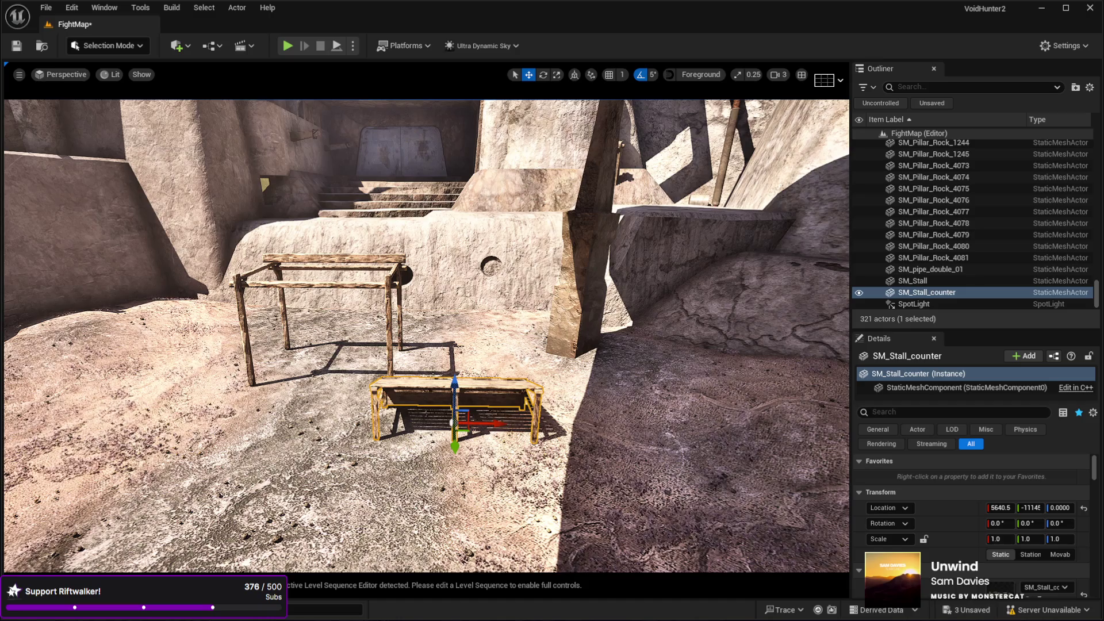
drag(977, 387, 601, 400)
Fly around the new stall to inspect it from near and far.
key(w)
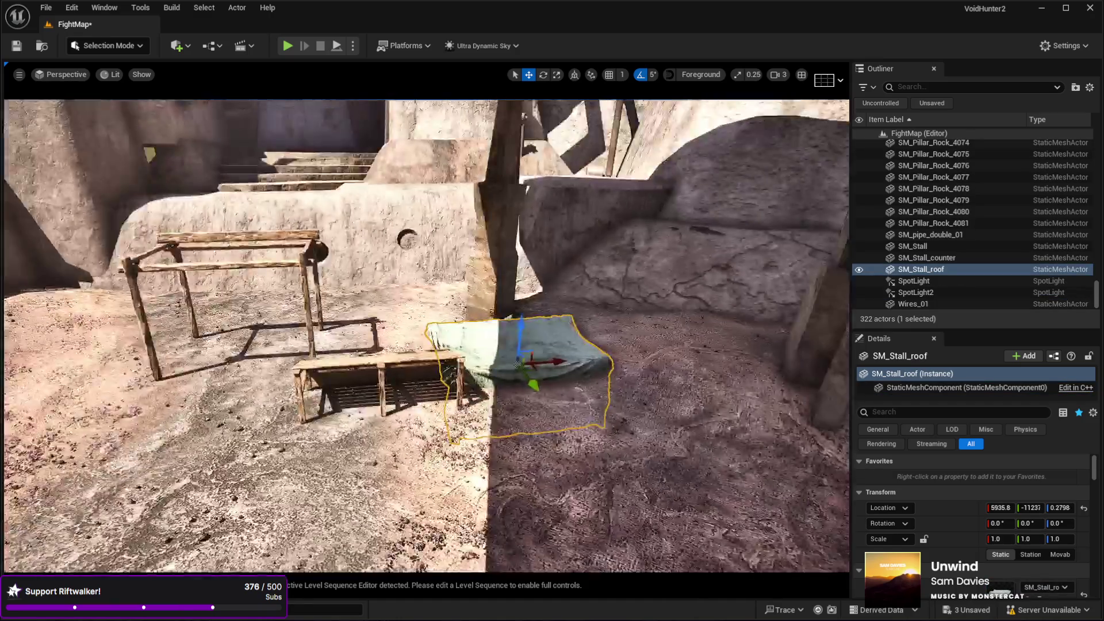
key(w)
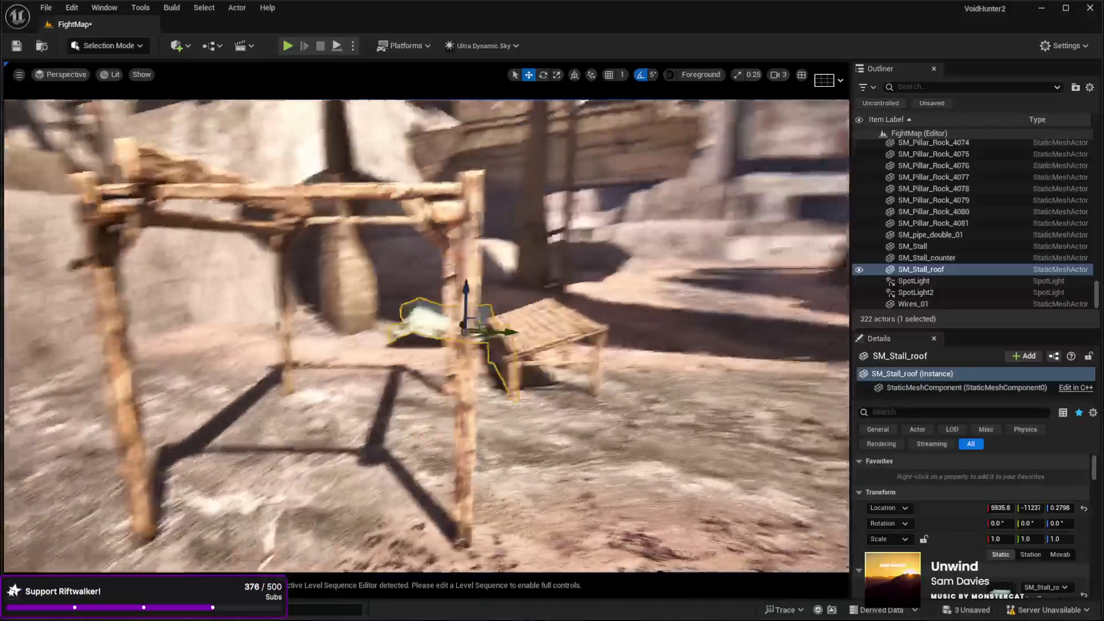
key(s)
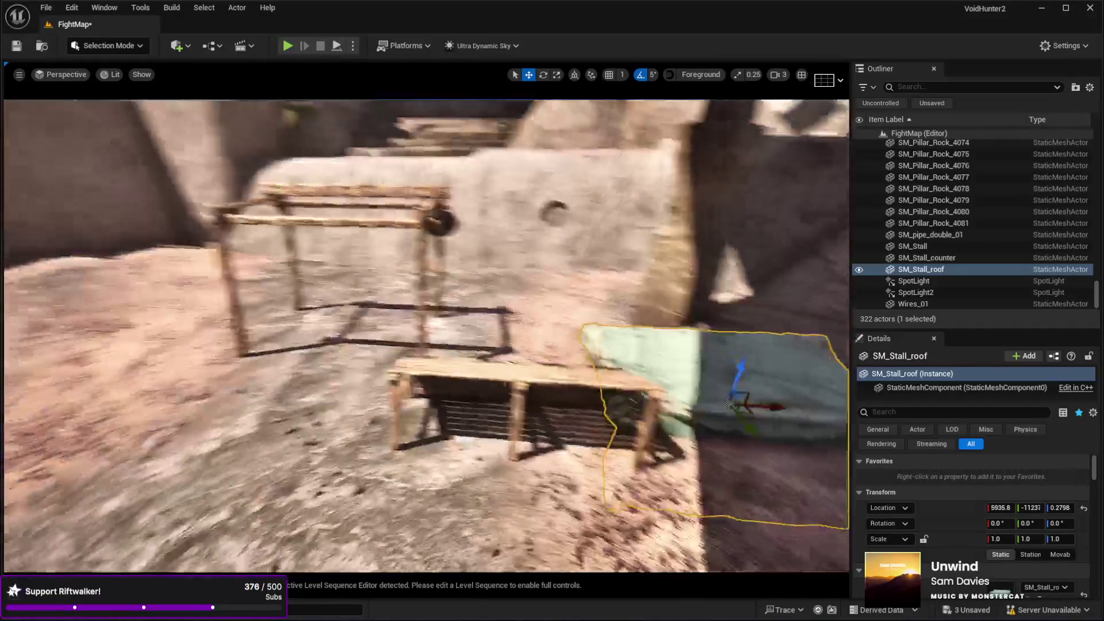
key(s)
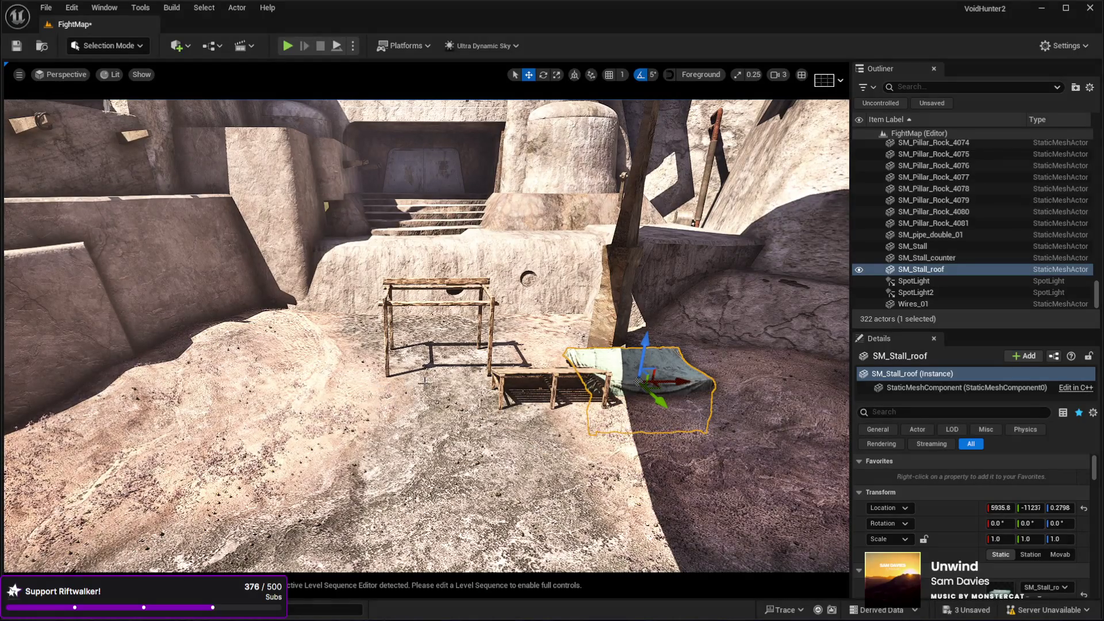
key(w)
key(w)
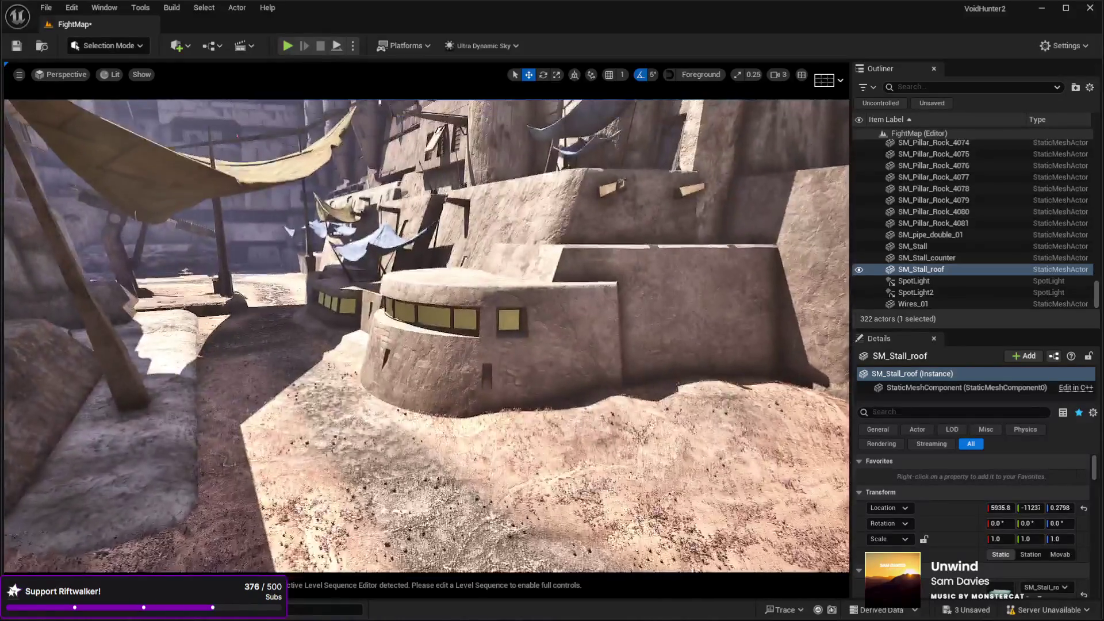
key(w)
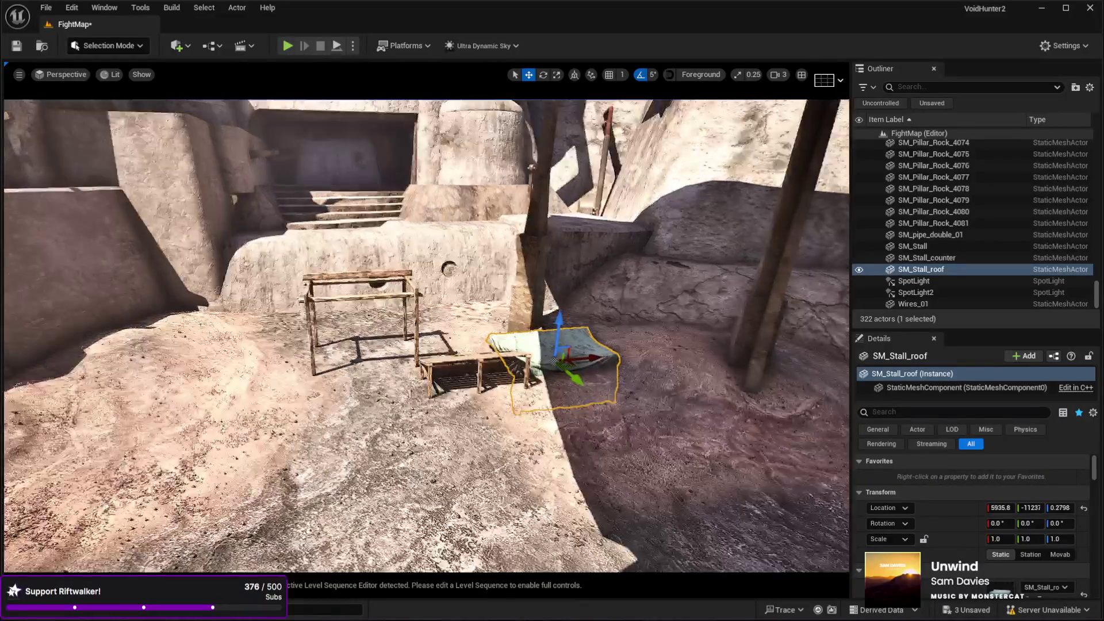
drag(538, 425, 539, 408)
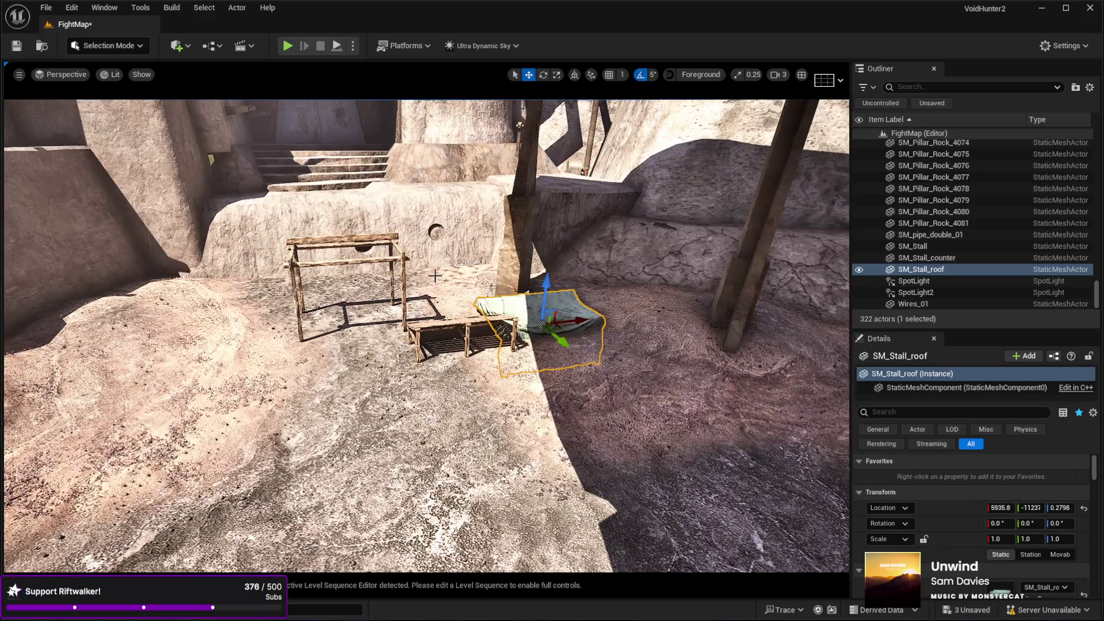
Duplicate the SM_Stall frame, swap the copy's mesh to SM_Stall_roof, inspect it, then delete it.
click(404, 263)
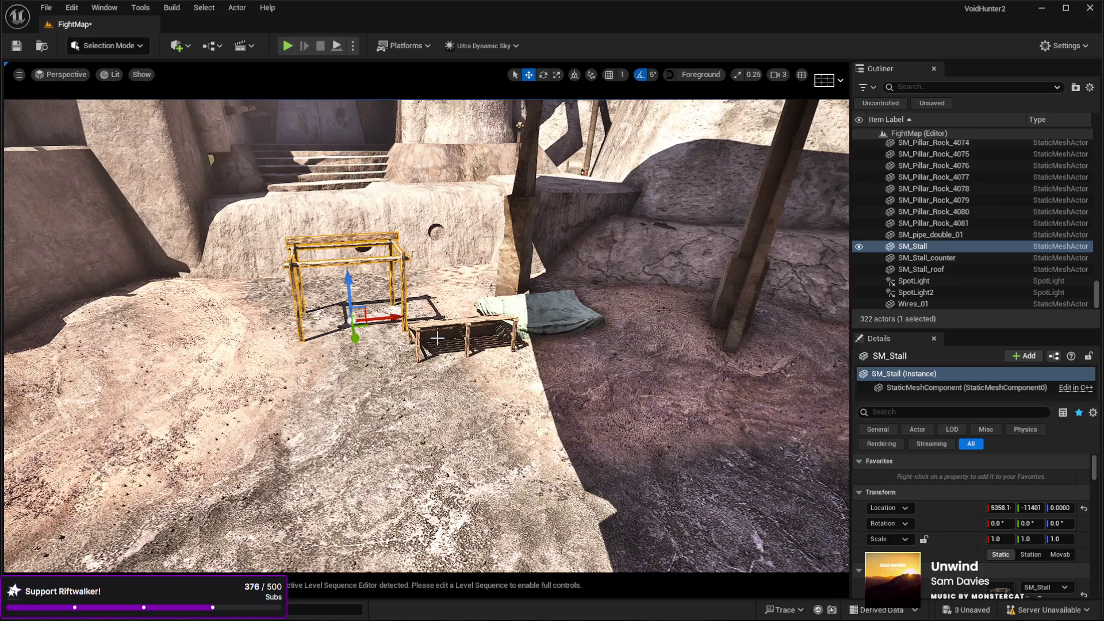
key(ctrl+d)
scroll(945, 498, down, 3)
click(1027, 509)
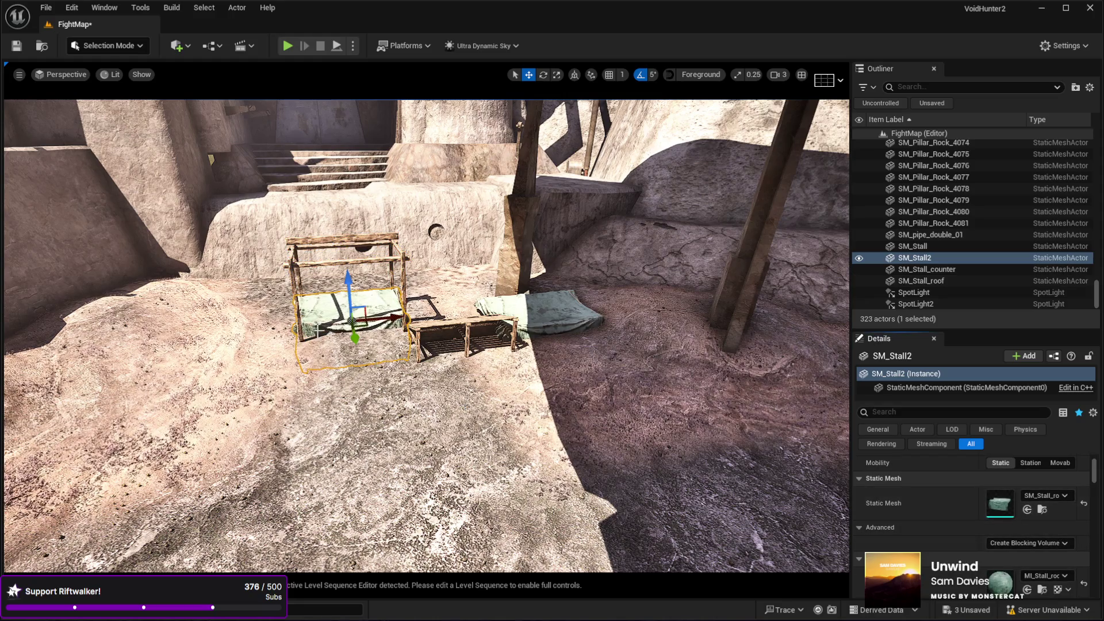
drag(422, 343, 394, 279)
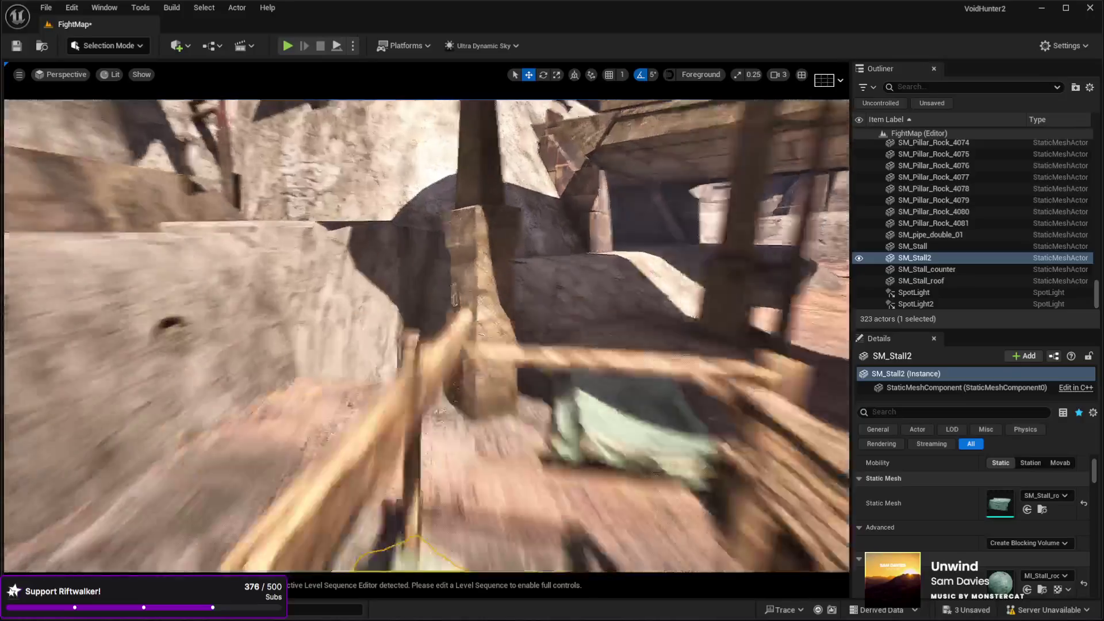
drag(536, 437, 506, 399)
mouse_move(574, 273)
mouse_down()
mouse_move(621, 278)
mouse_move(529, 313)
mouse_move(483, 349)
mouse_move(414, 352)
mouse_move(501, 360)
mouse_up()
key(Delete)
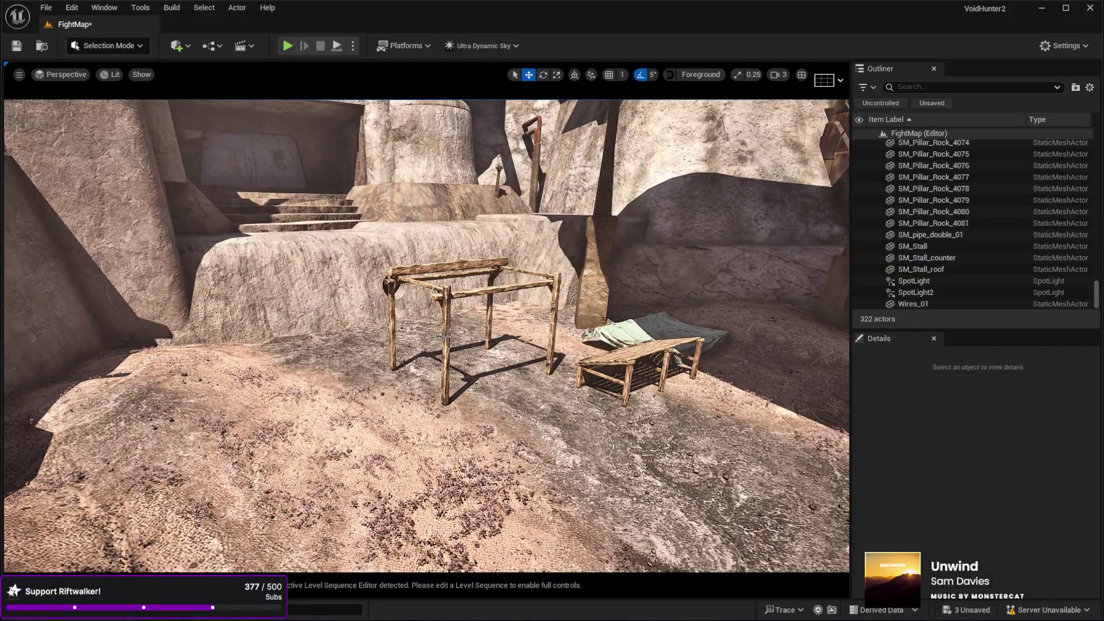
Delete the stall frame, counter and cloth roof from the level.
click(477, 279)
key(Delete)
click(638, 368)
key(Delete)
click(650, 337)
key(Delete)
drag(650, 337, 575, 322)
drag(539, 367, 538, 366)
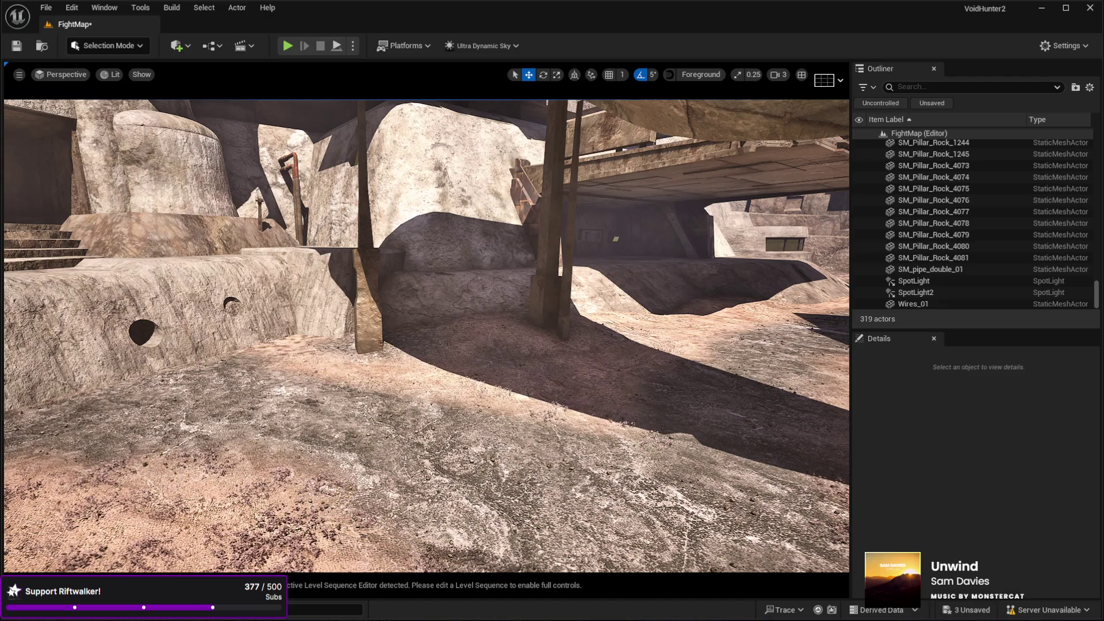
Place SM_Stall_2, duplicate it, and raise the copy as a cloth cover on top.
mouse_move(745, 388)
mouse_down()
mouse_move(538, 365)
mouse_move(424, 384)
mouse_move(420, 429)
mouse_up()
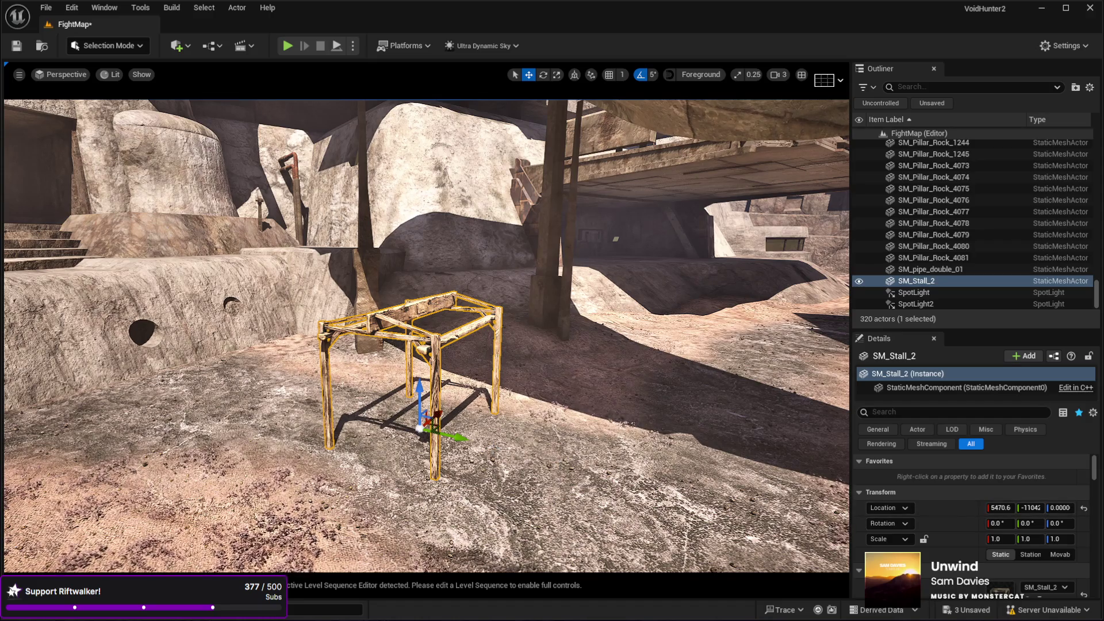
mouse_move(611, 370)
mouse_down()
mouse_move(612, 402)
mouse_move(618, 379)
mouse_up()
key(ctrl+d)
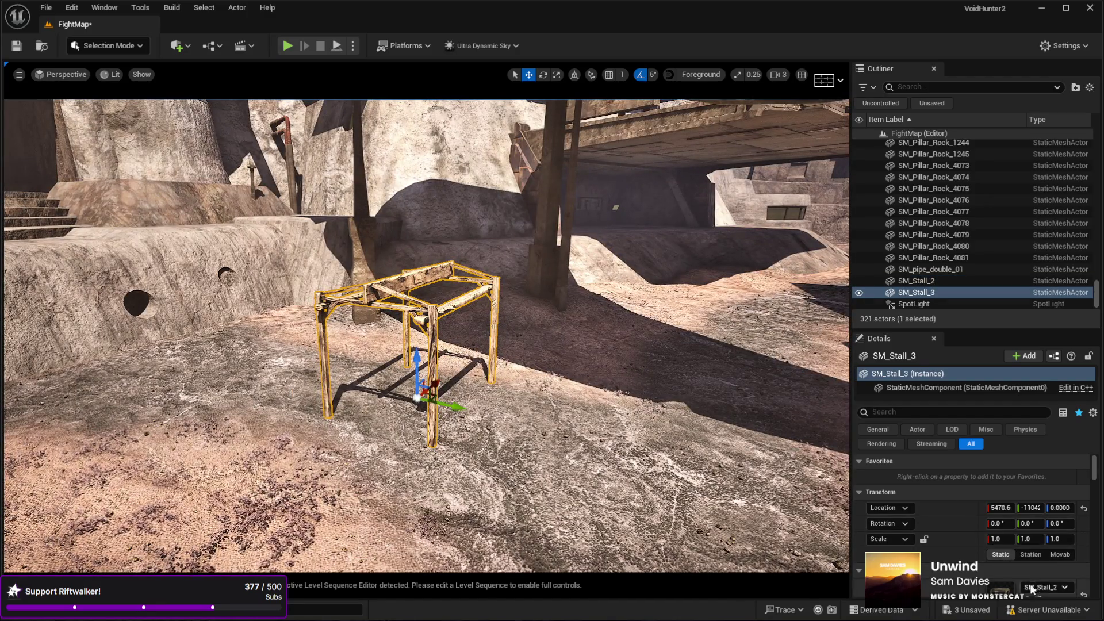
scroll(1023, 575, down, 3)
click(1027, 528)
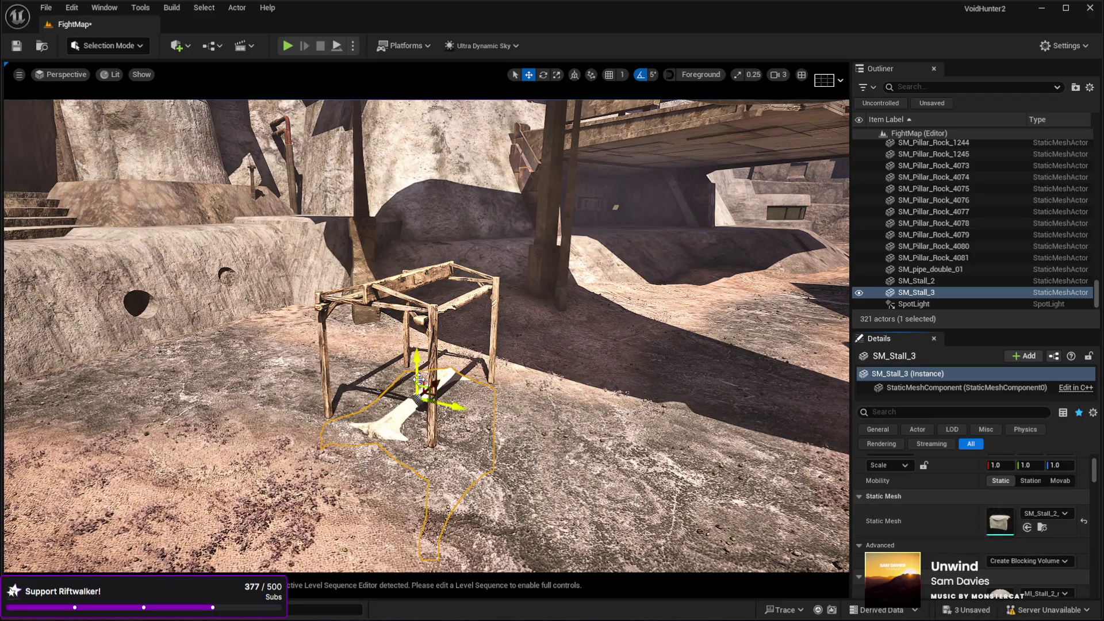
drag(418, 380, 408, 332)
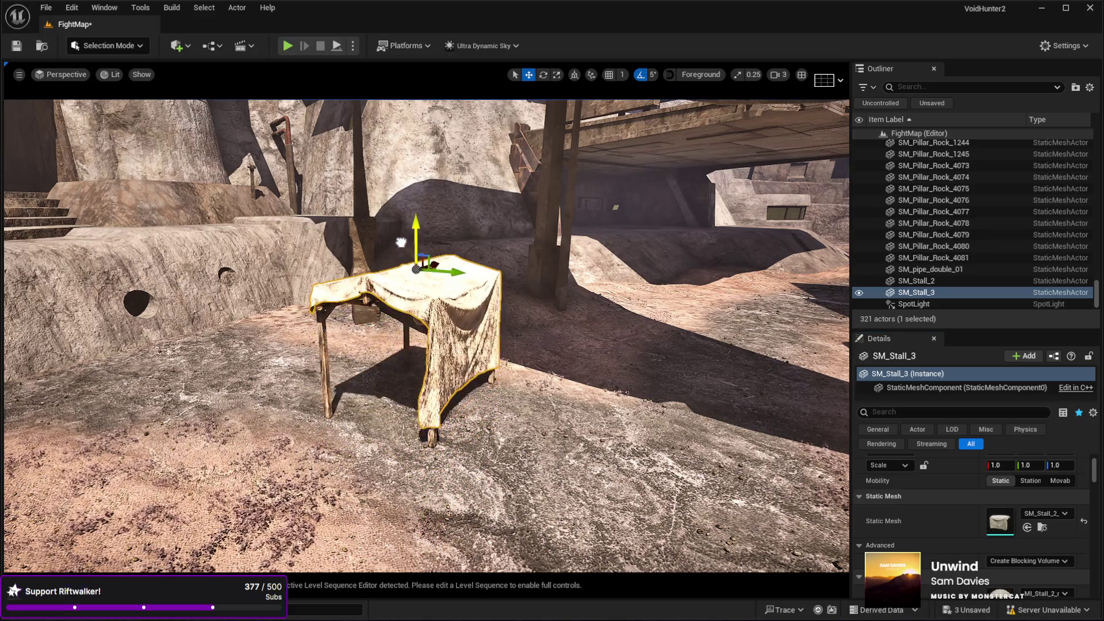
Delete both the cloth-covered copy and the SM_Stall_2 frame.
mouse_move(361, 297)
mouse_down()
mouse_move(414, 241)
mouse_move(517, 219)
mouse_move(364, 297)
mouse_up()
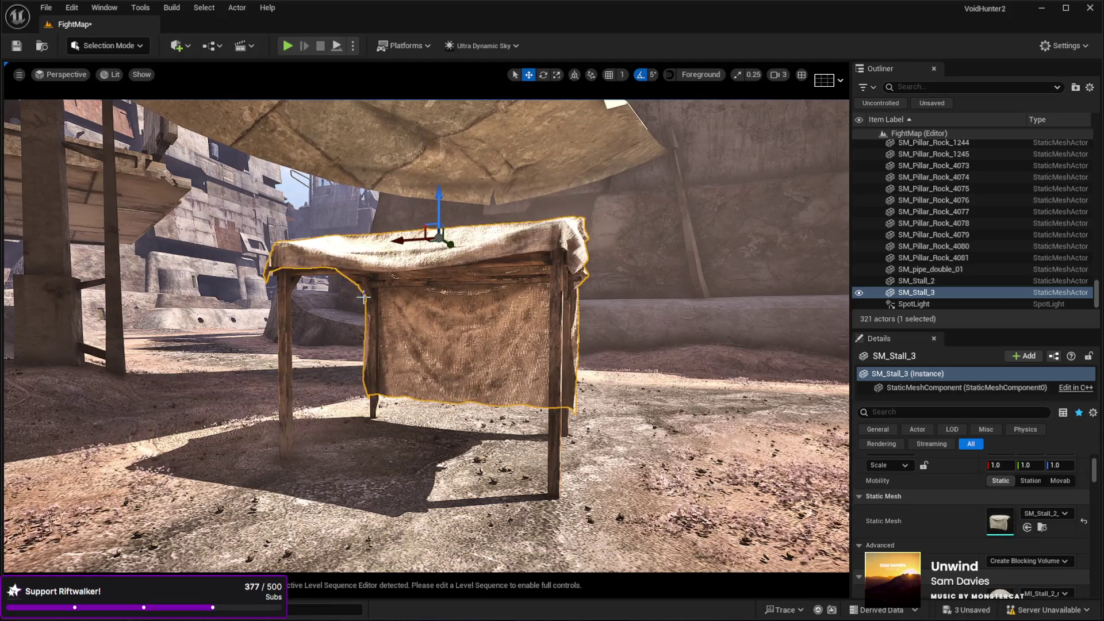
mouse_move(363, 297)
mouse_down()
mouse_move(490, 344)
mouse_move(505, 376)
mouse_move(467, 372)
mouse_up()
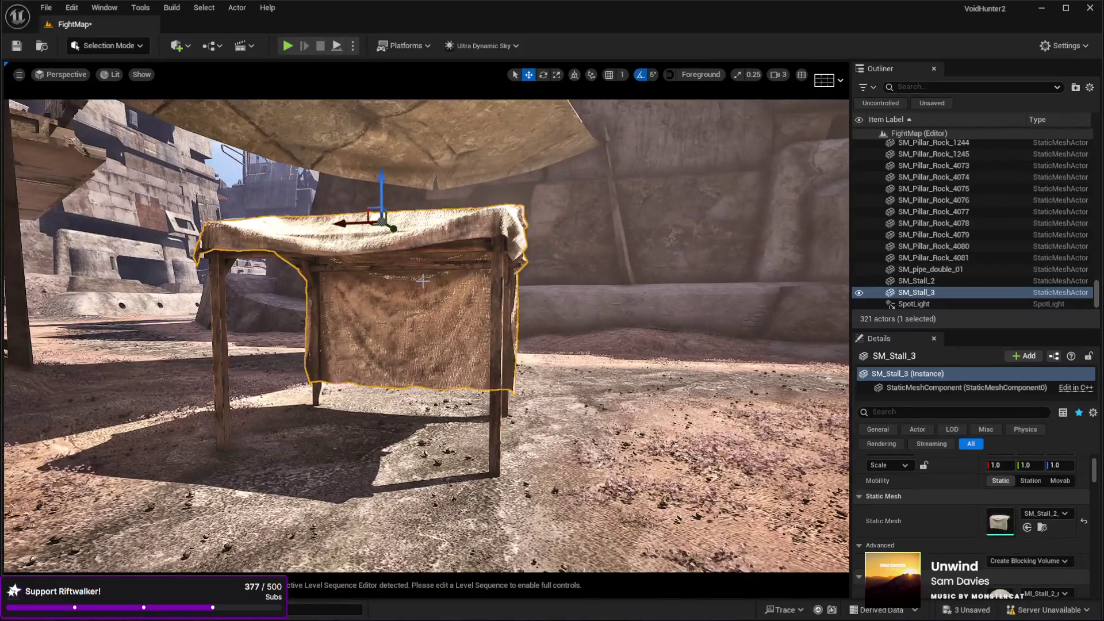
key(Delete)
click(498, 295)
key(Delete)
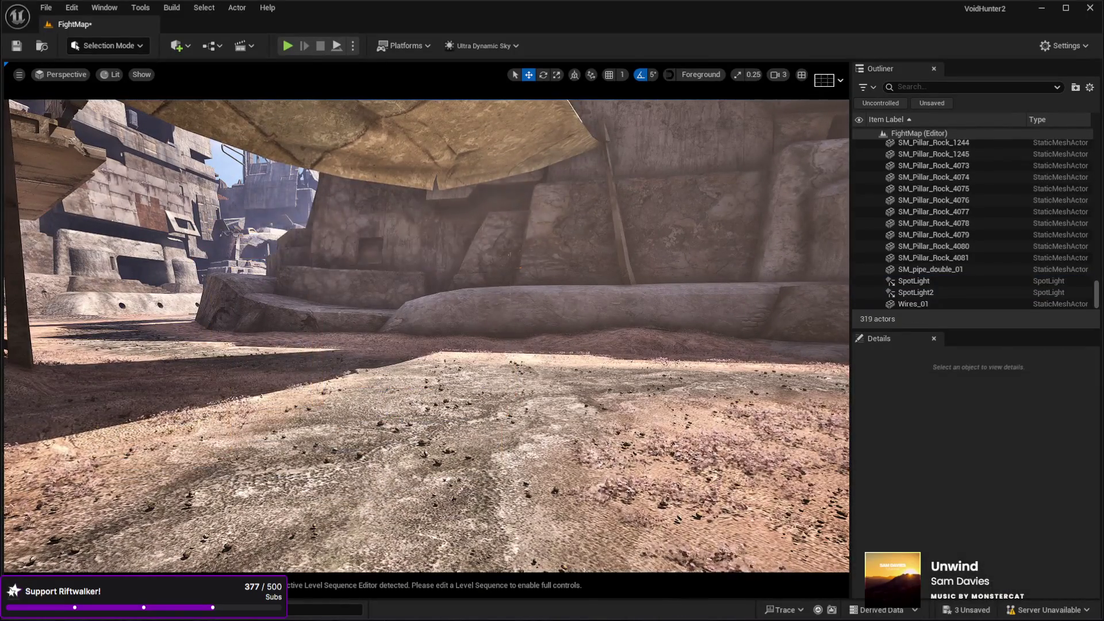
Start a Play In Editor session of FightMap in full-screen immersive mode.
drag(497, 295, 523, 435)
click(523, 436)
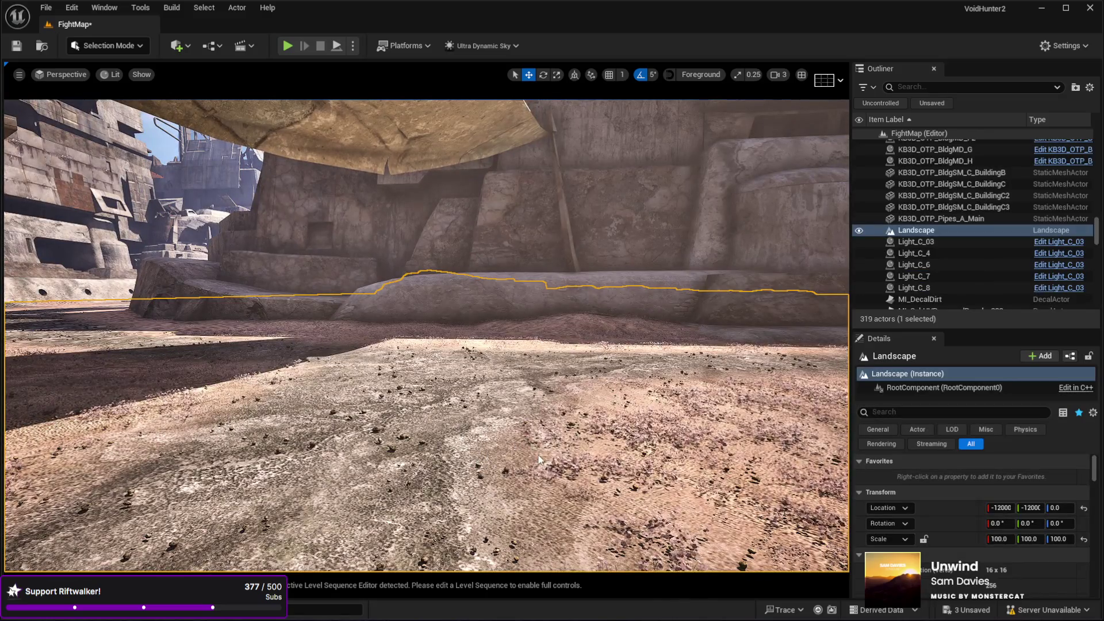
key(alt+p)
click(532, 451)
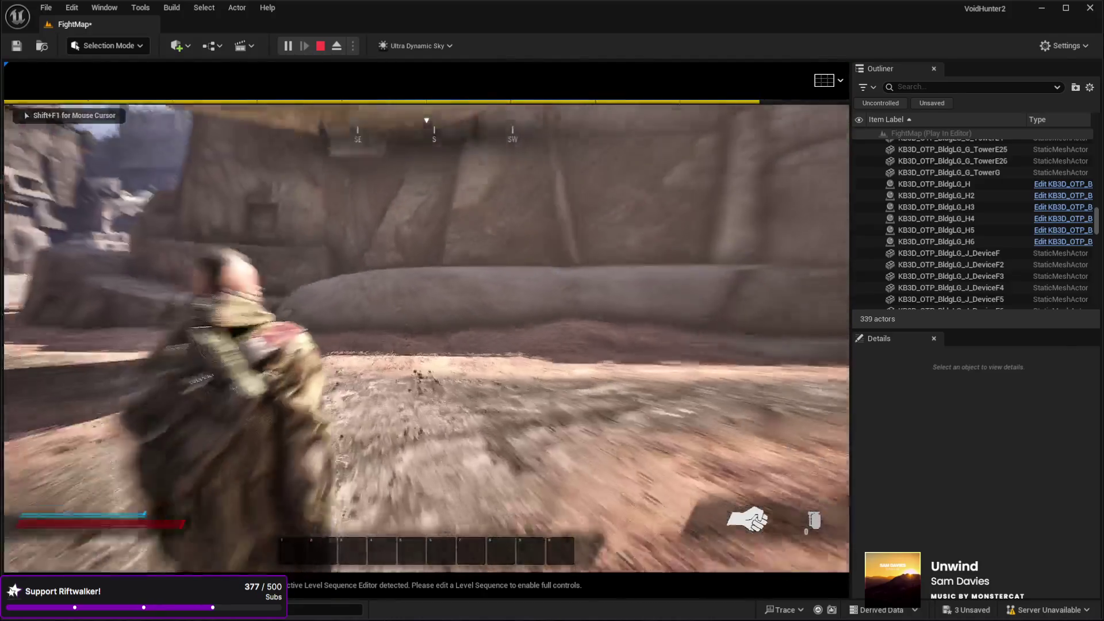
key(F11)
Open the in-game tech tree with T, scroll it, then close it.
key(t)
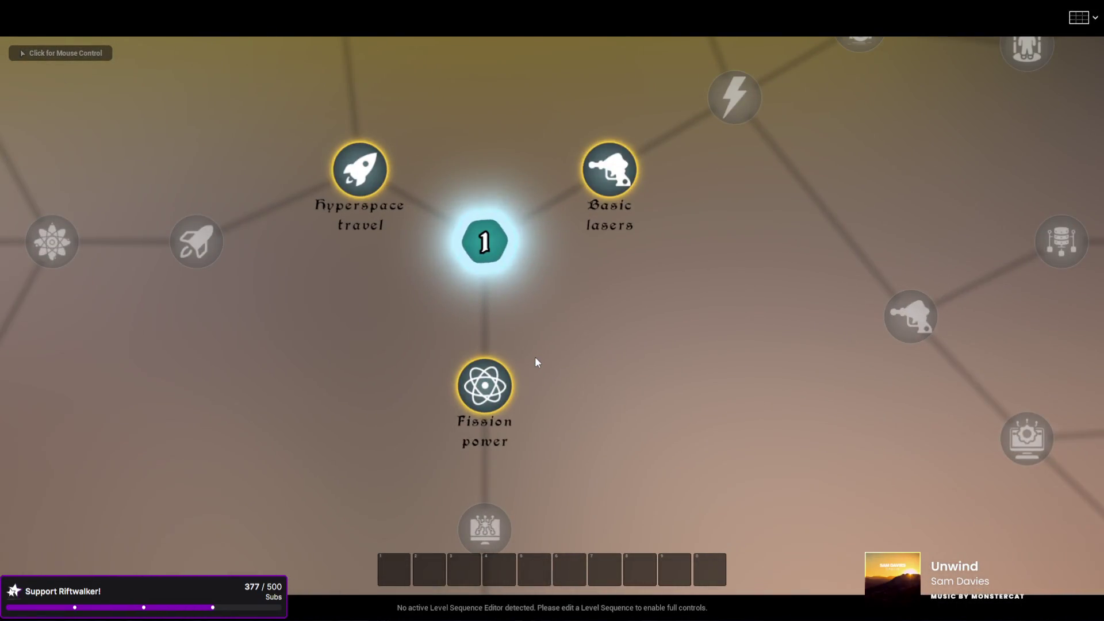
scroll(401, 338, down, 5)
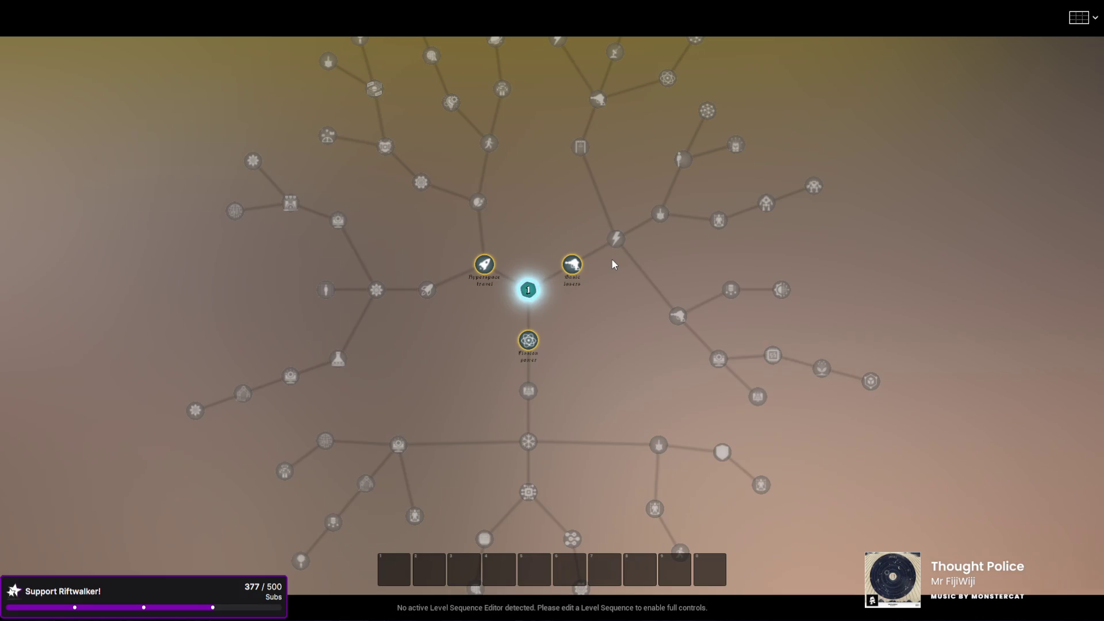
key(Escape)
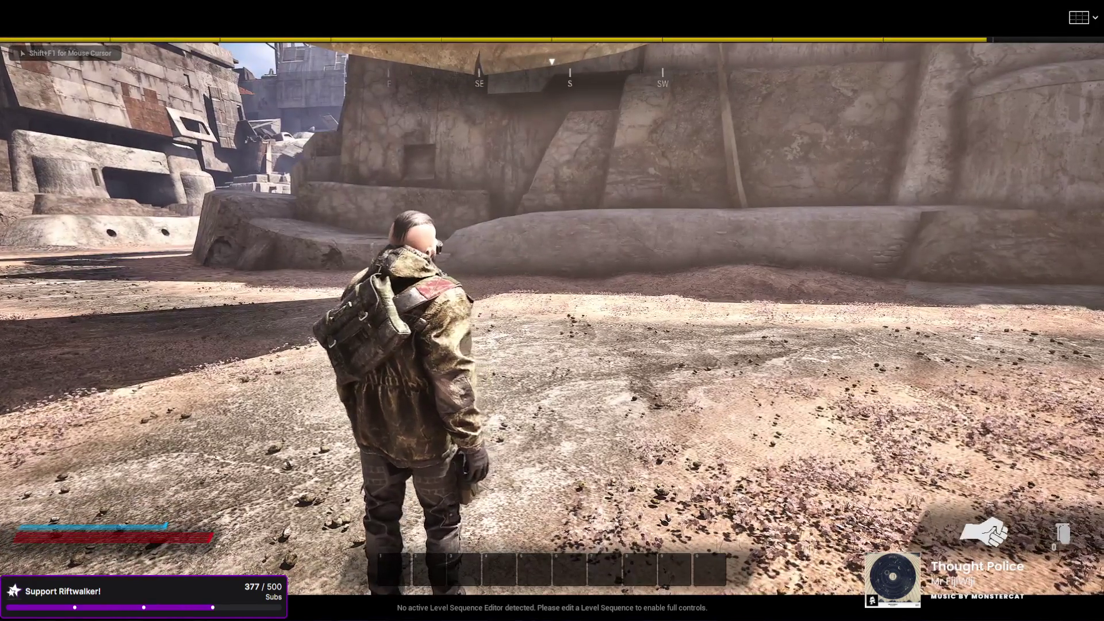
Open the character stats overlay with C, review it, then close it with Tab.
key(c)
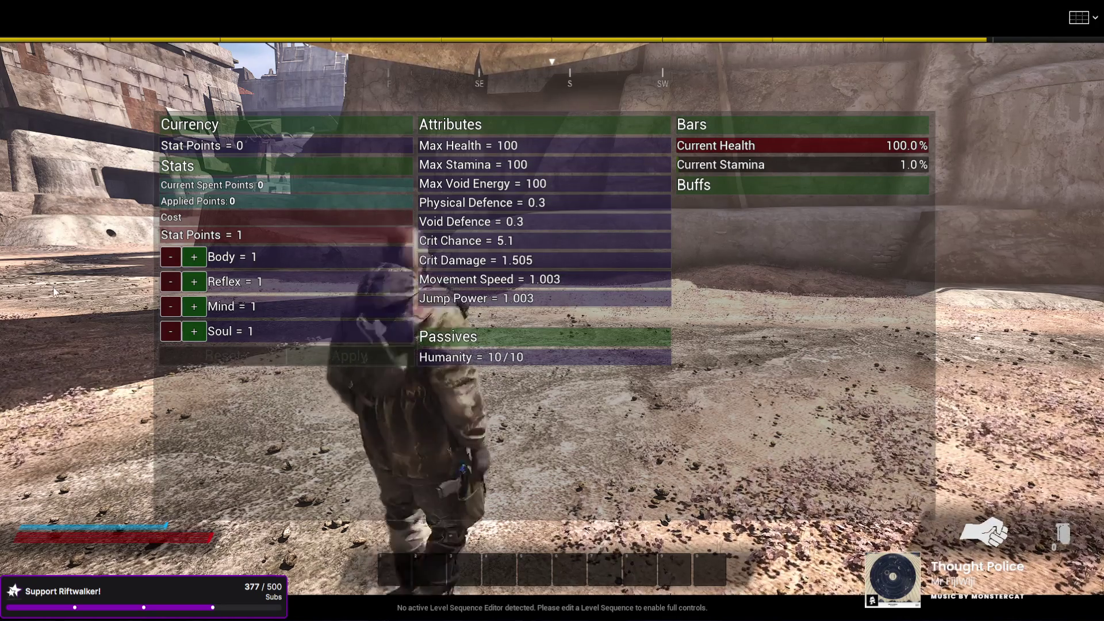
key(Tab)
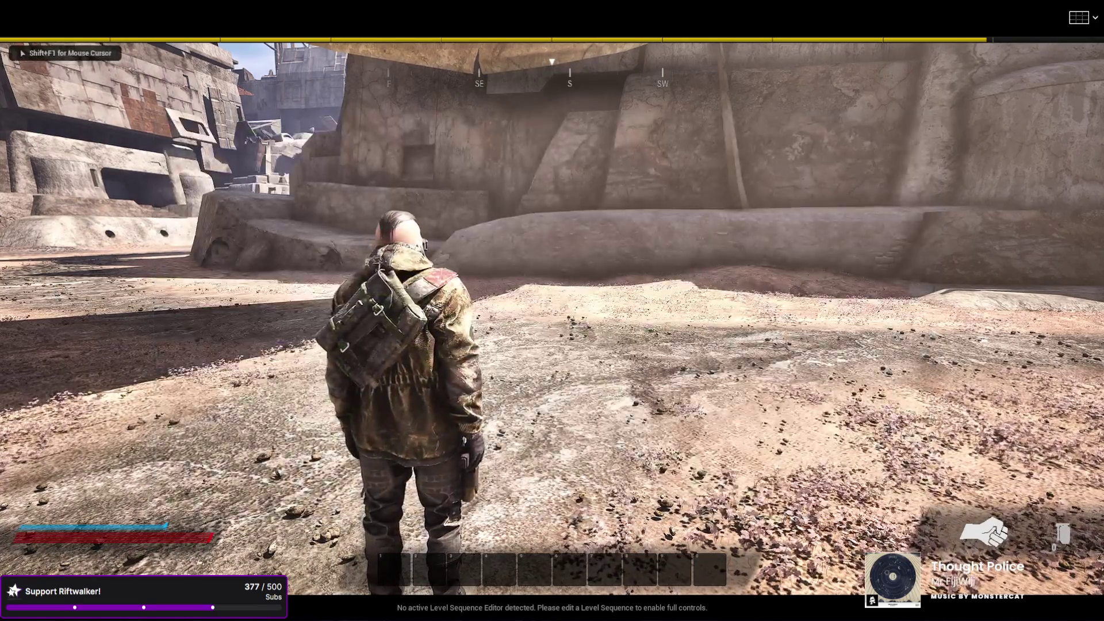
Open the tech tree with K, zoom out to see all branches, then close it.
key(k)
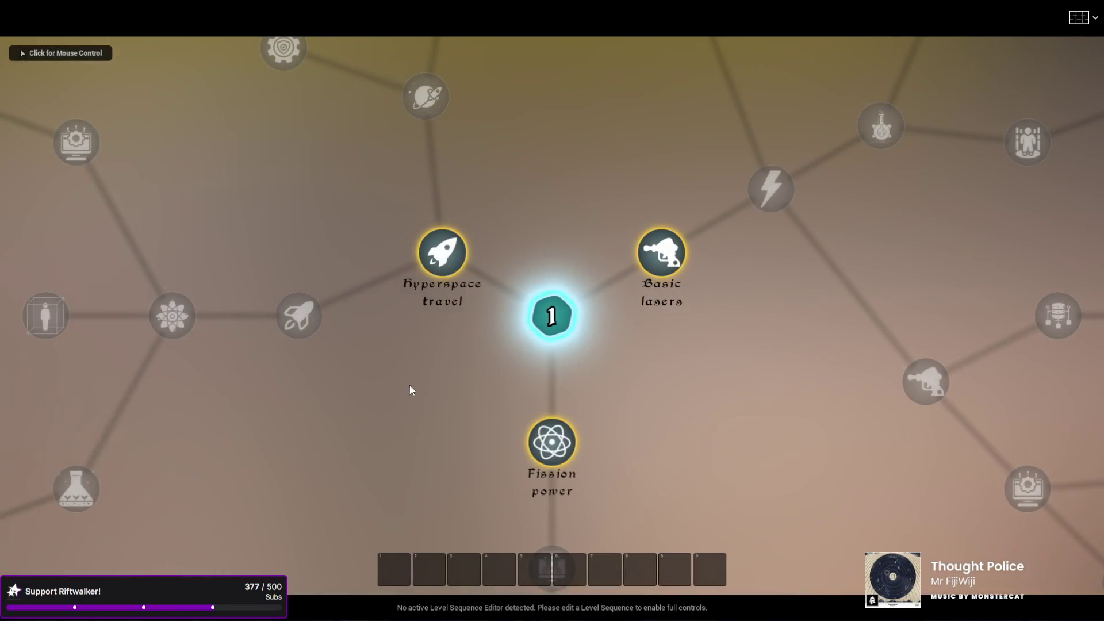
scroll(410, 388, down, 5)
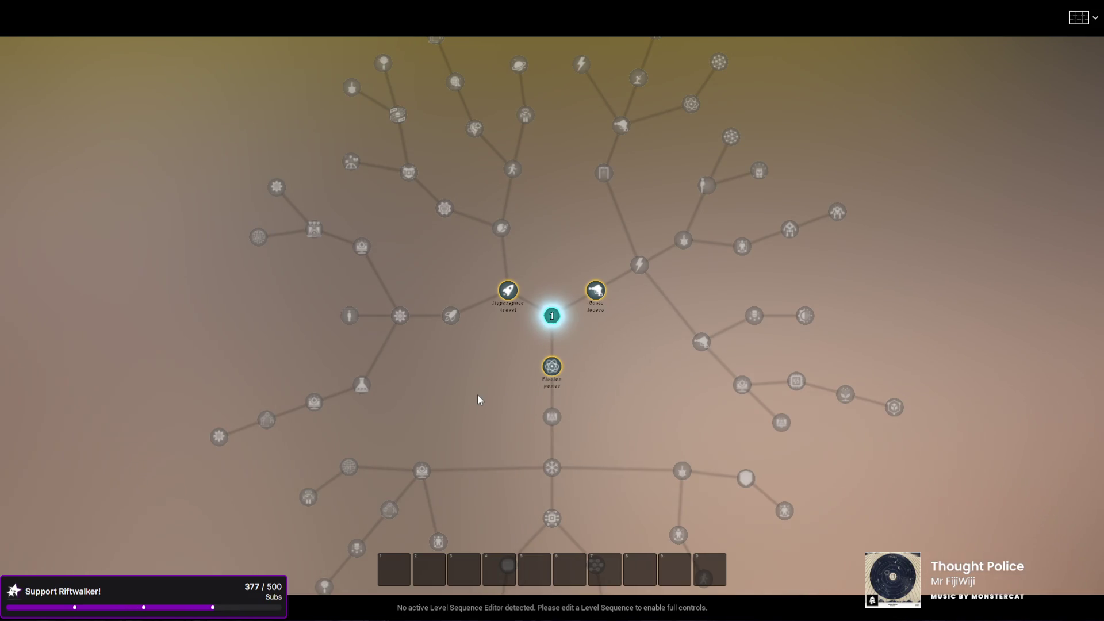
key(Escape)
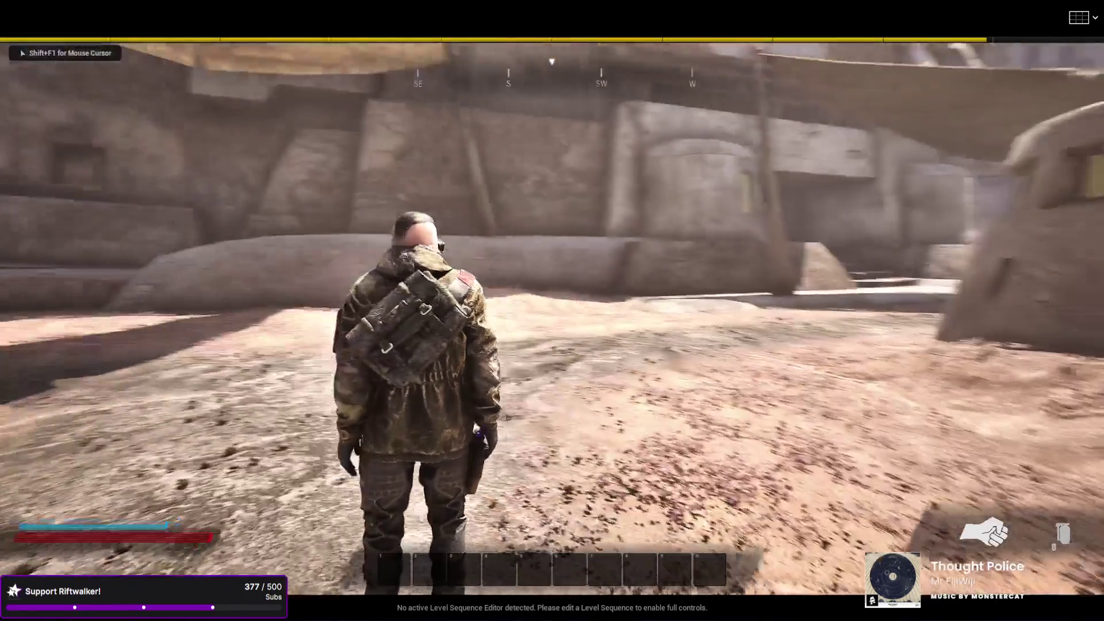
Run the character along the wall, end the play session, and restore the editor layout.
key(w)
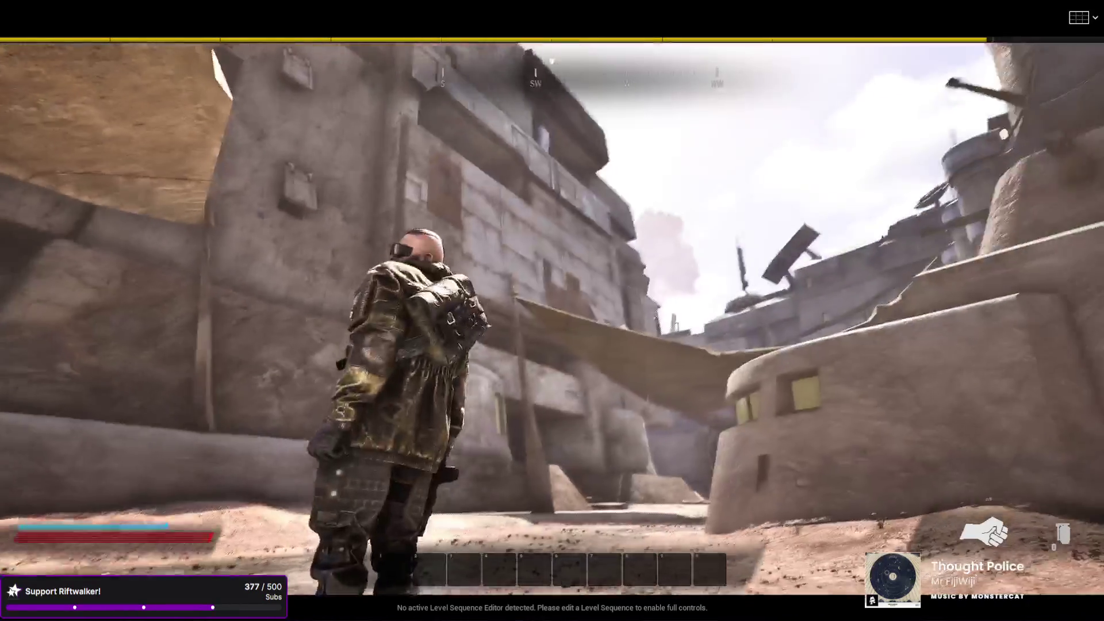
key(w)
key(w)
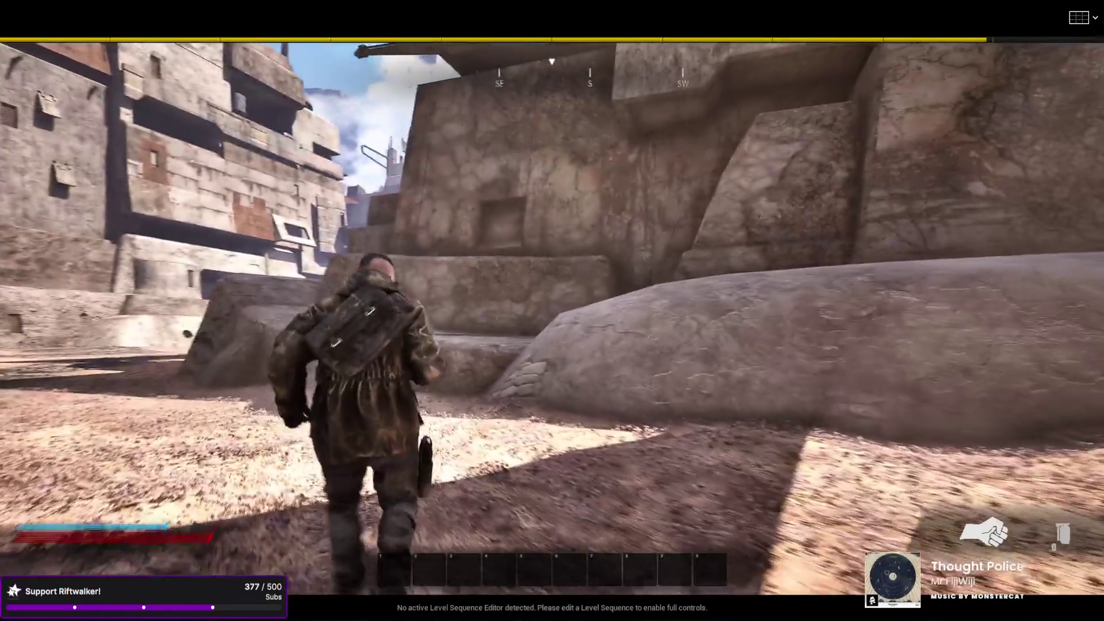
key(Escape)
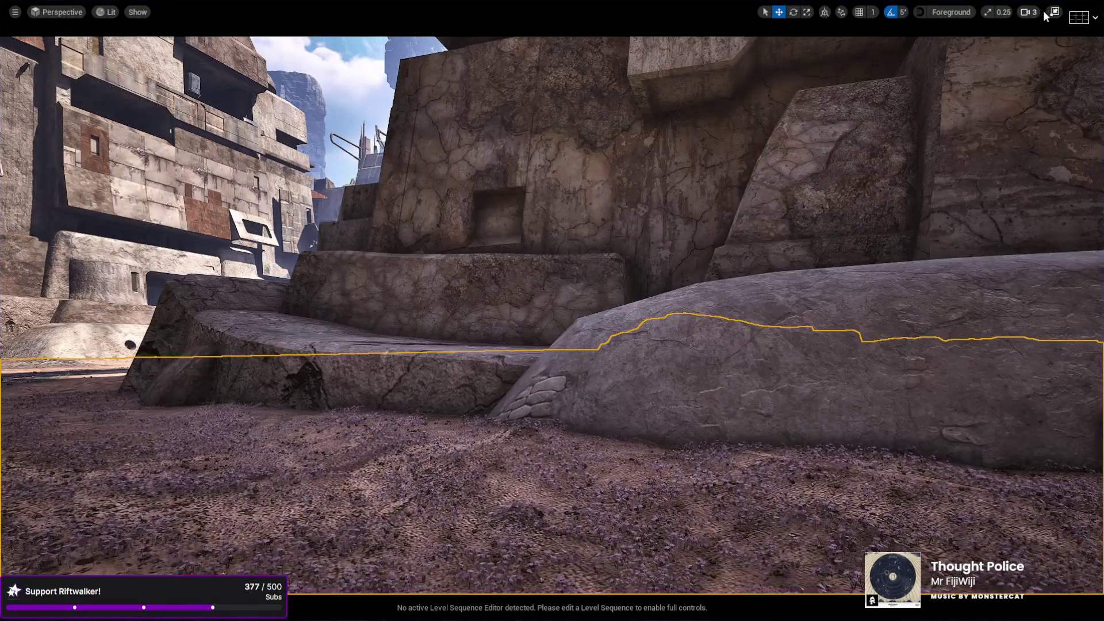
click(1055, 12)
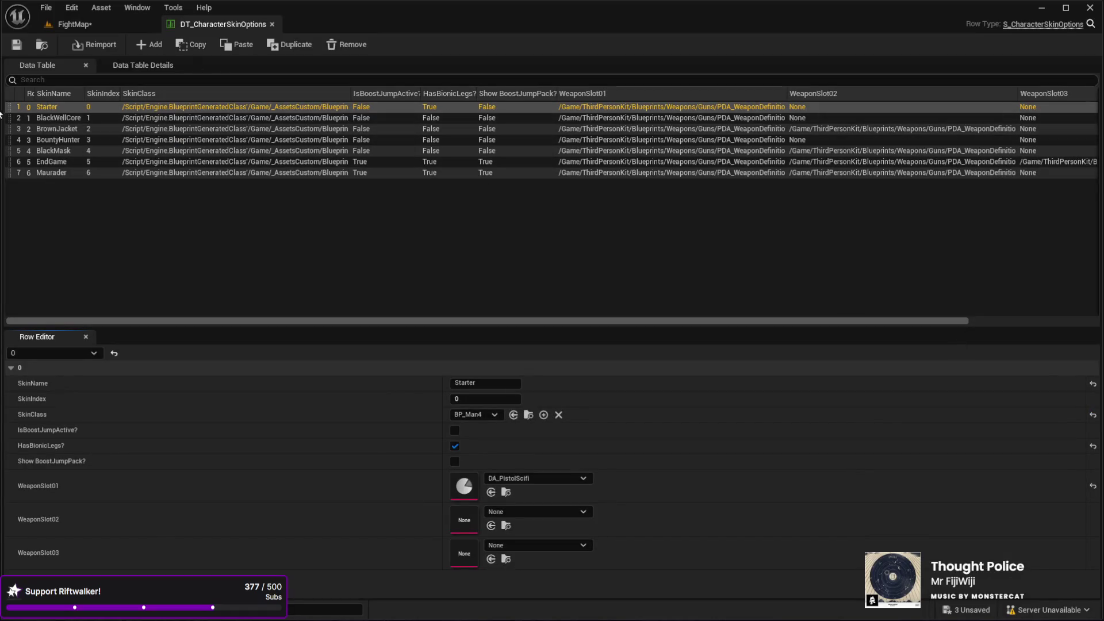
Compare the EndGame and Starter skins, then turn off HasBionicLegs for Starter.
click(57, 159)
click(69, 106)
click(67, 161)
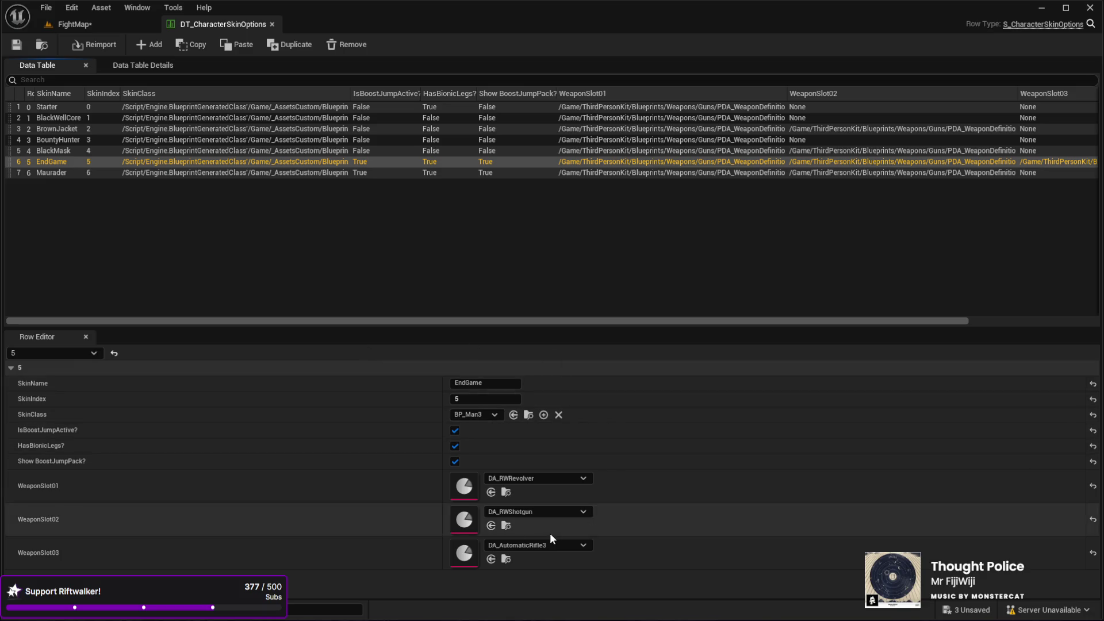
click(40, 106)
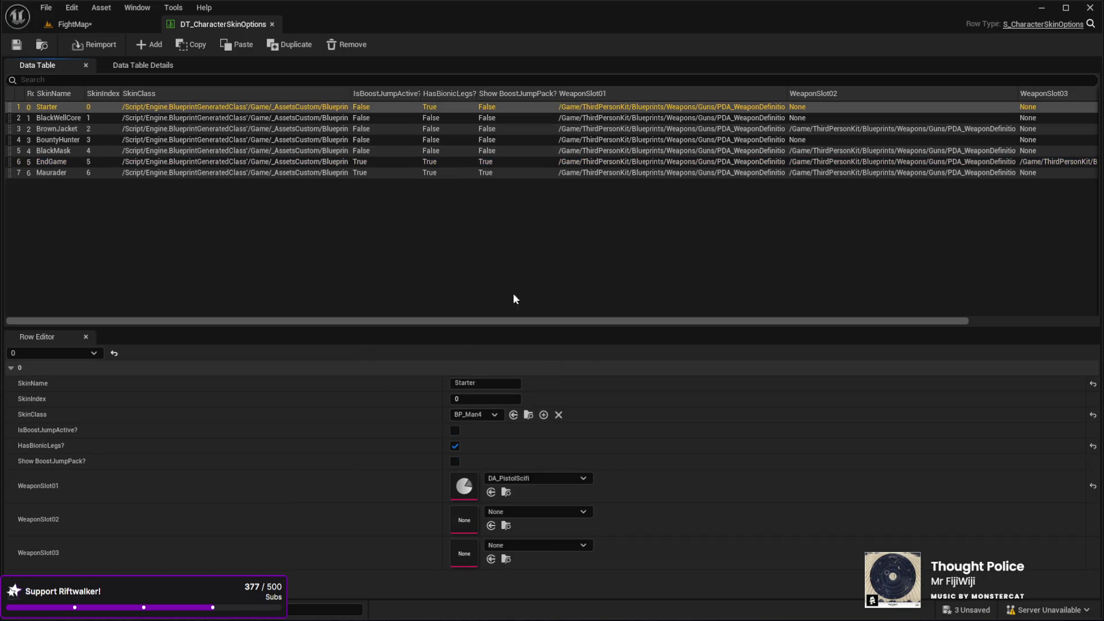
click(456, 446)
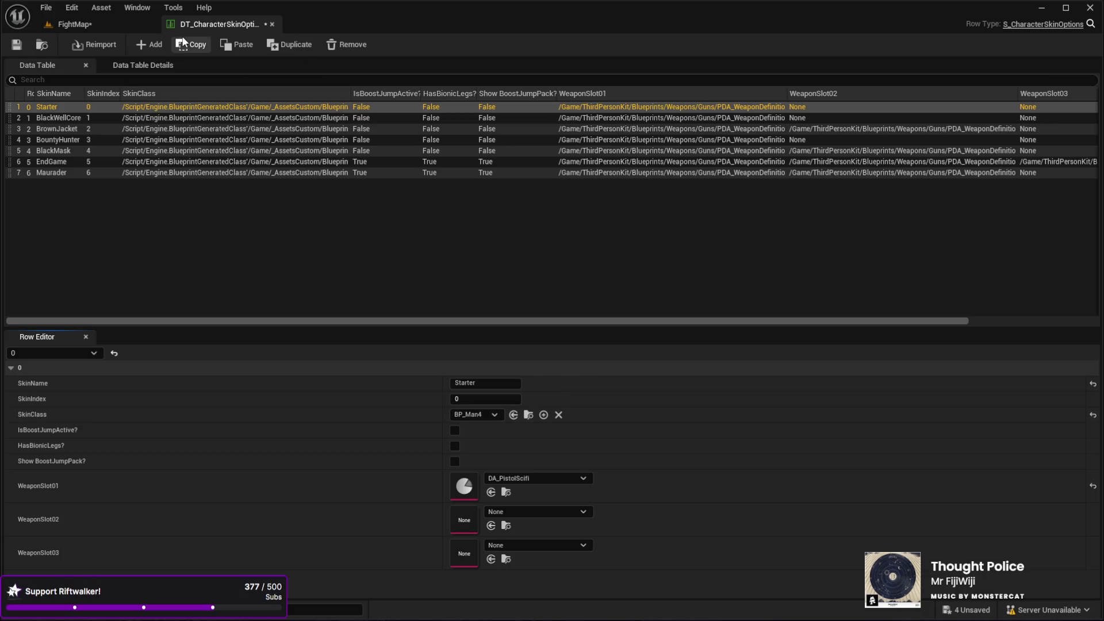
Switch between FightMap and the skin options data table, ending on FightMap.
click(92, 25)
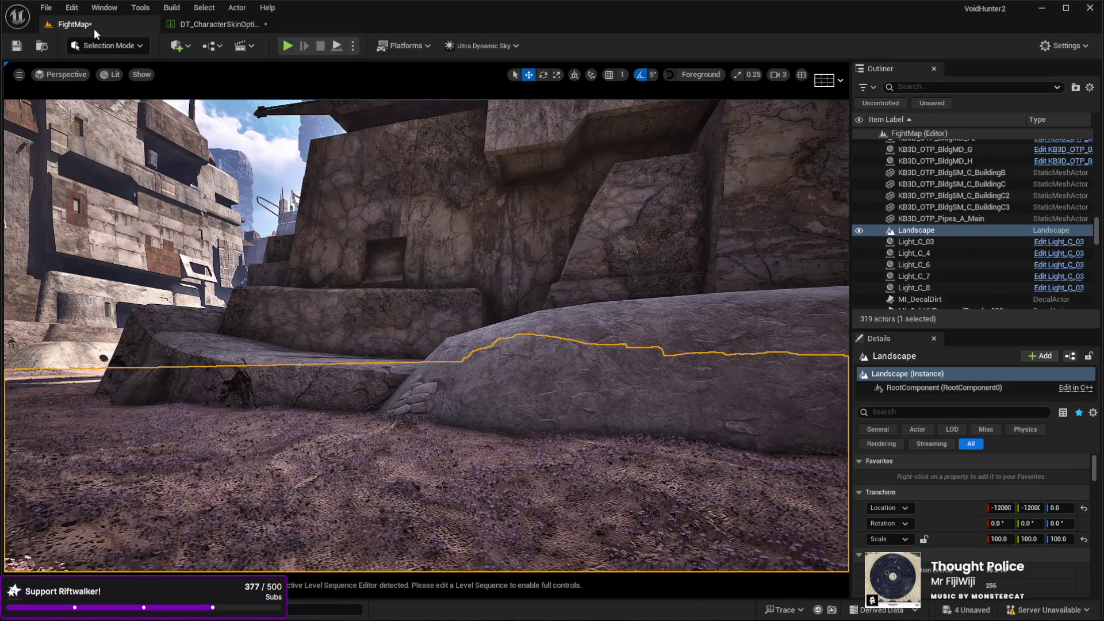
click(197, 28)
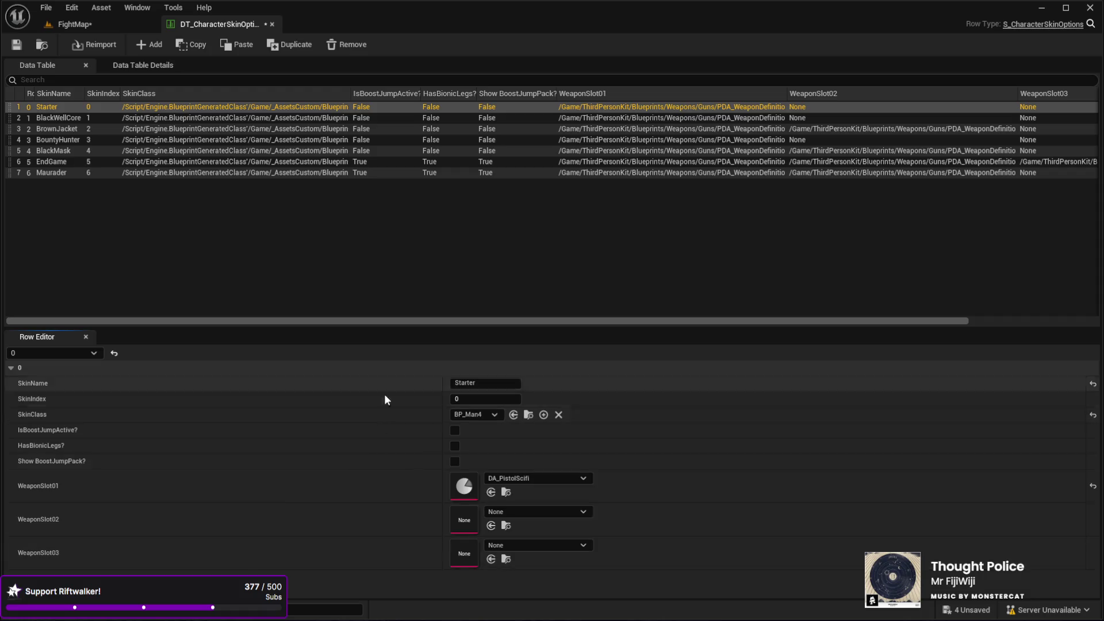
click(88, 26)
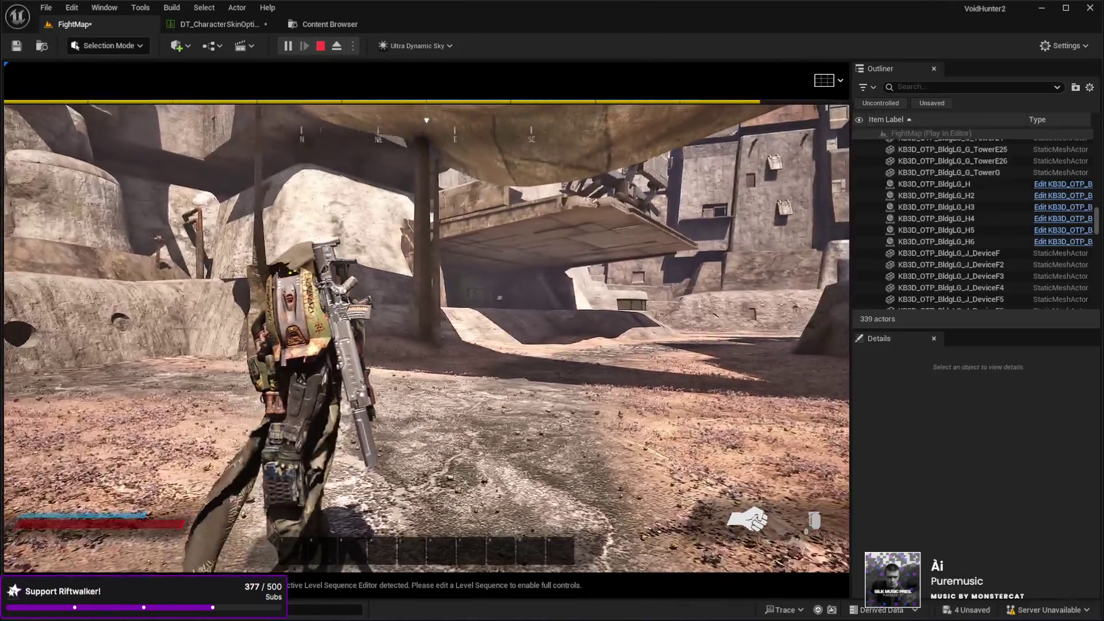
Stop the play test and close the Content Browser tab.
key(Escape)
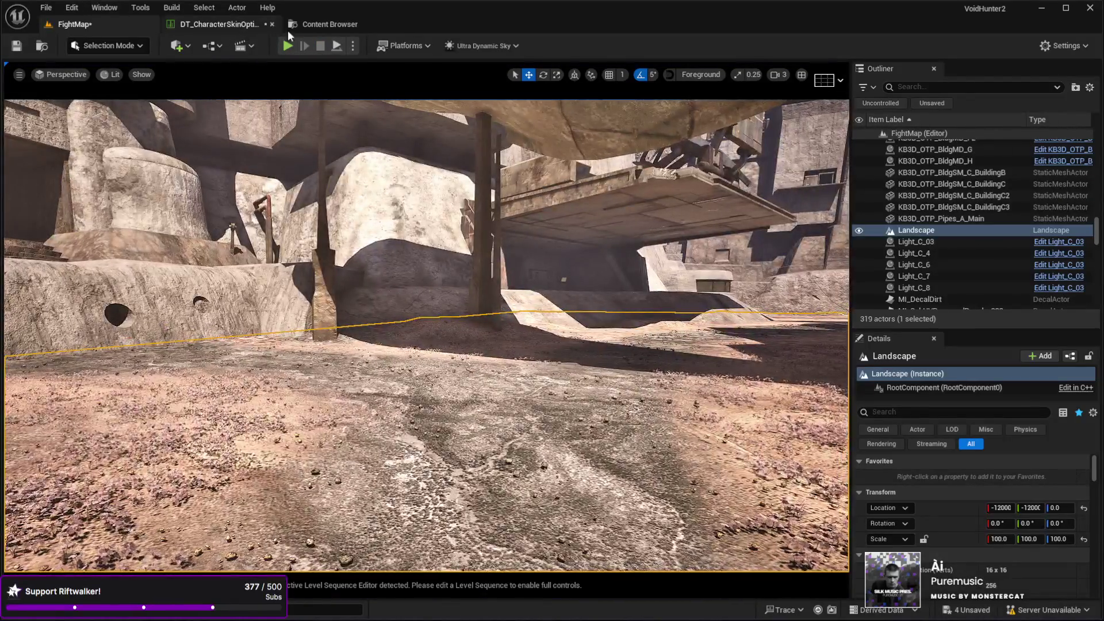
click(325, 24)
click(243, 25)
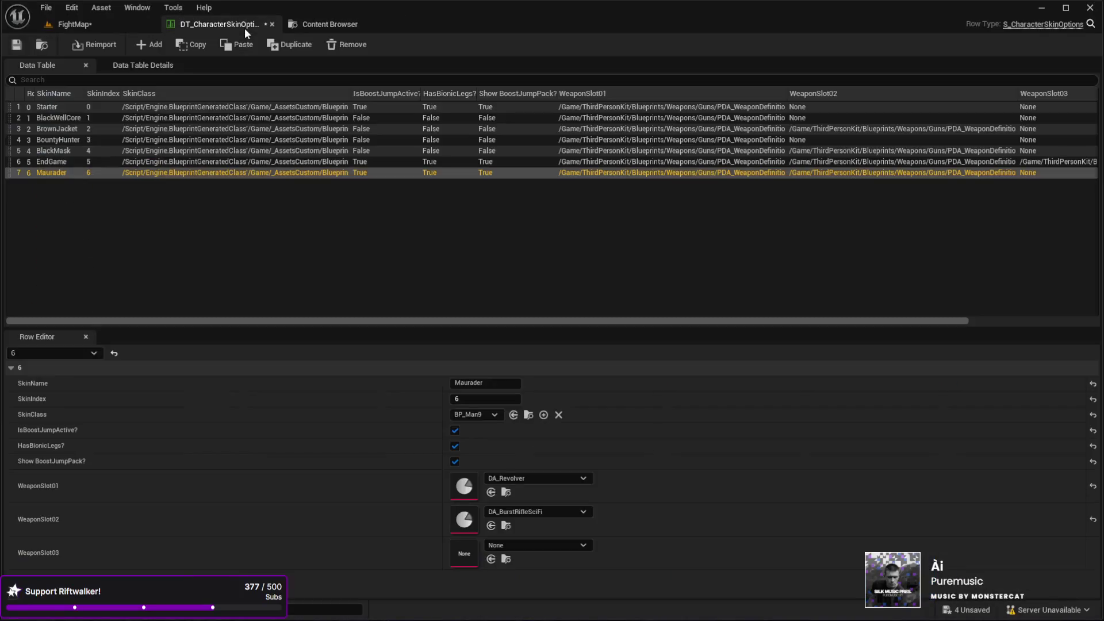
middle_click(351, 23)
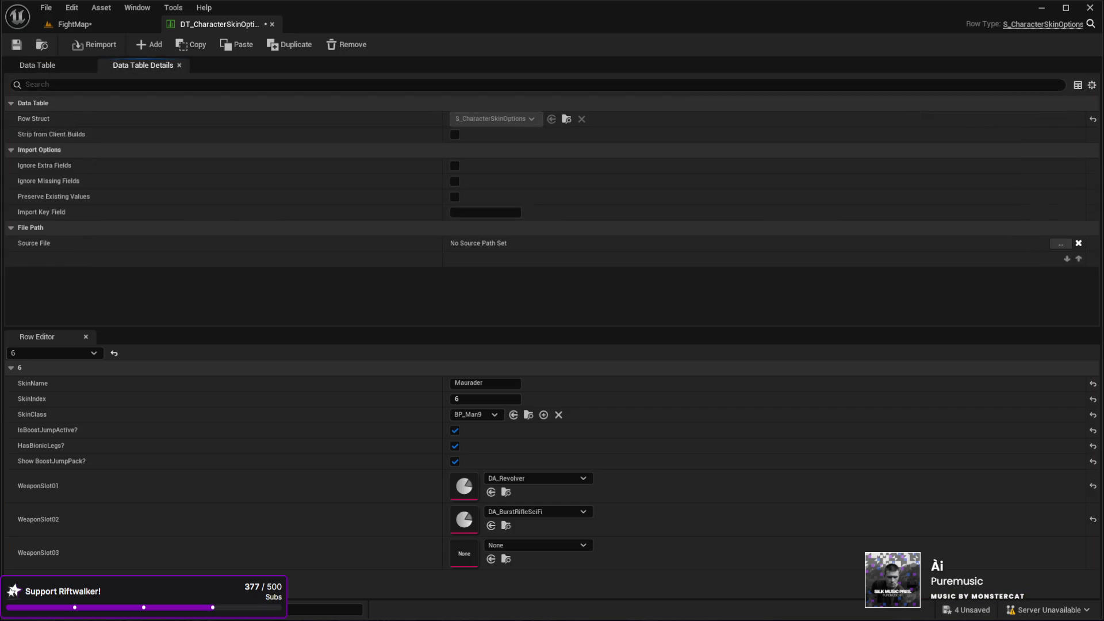
Bring up the Starter row's settings, then return to FightMap and move the camera forward.
click(74, 24)
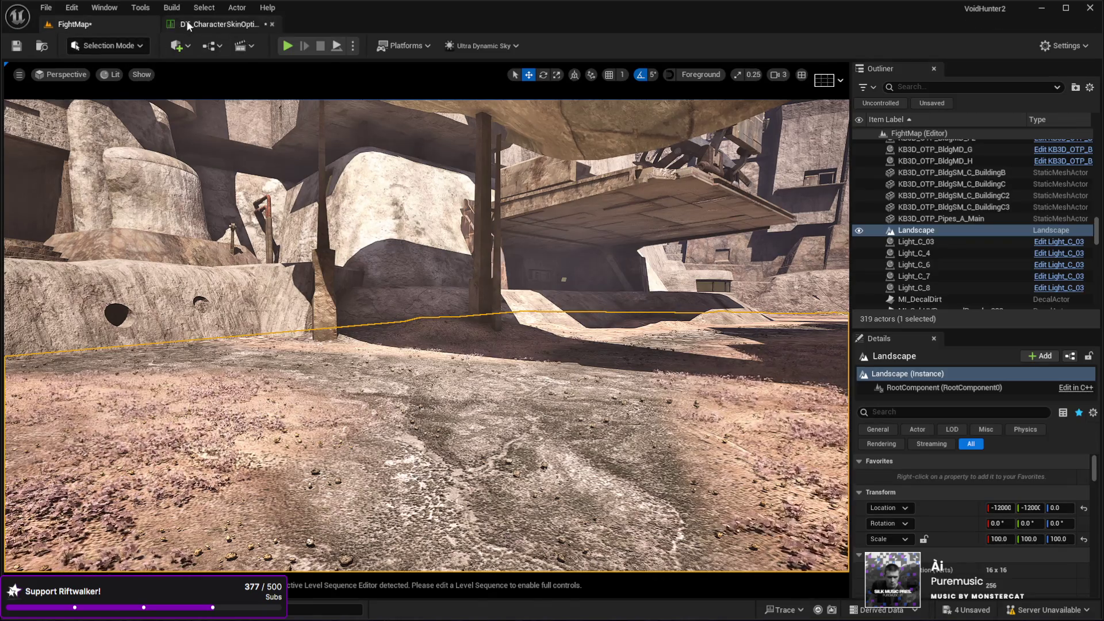
click(281, 24)
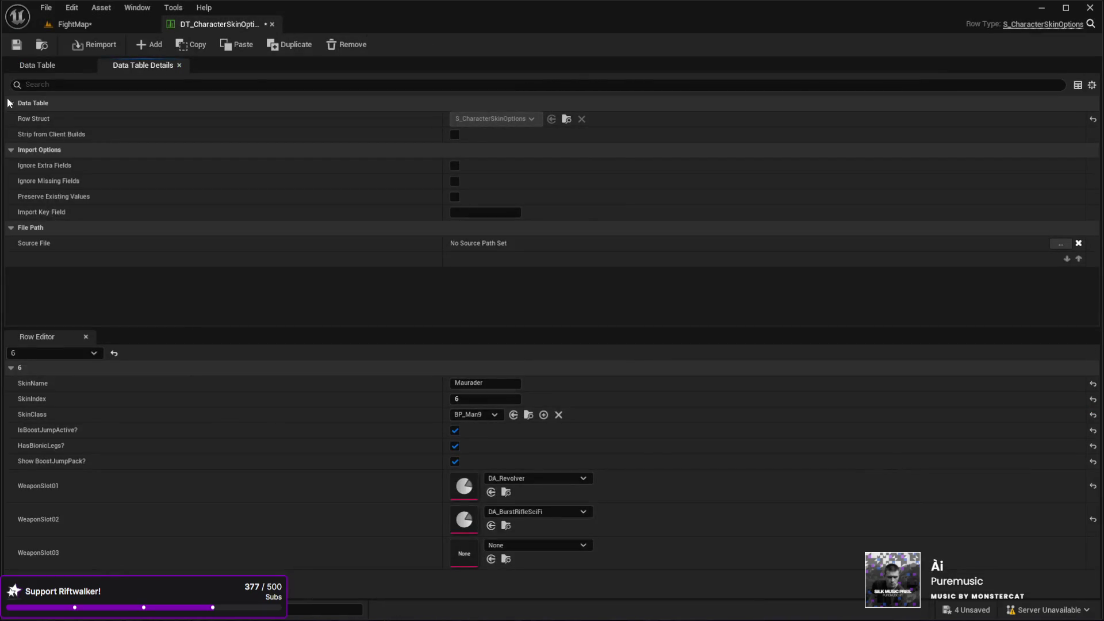
click(46, 64)
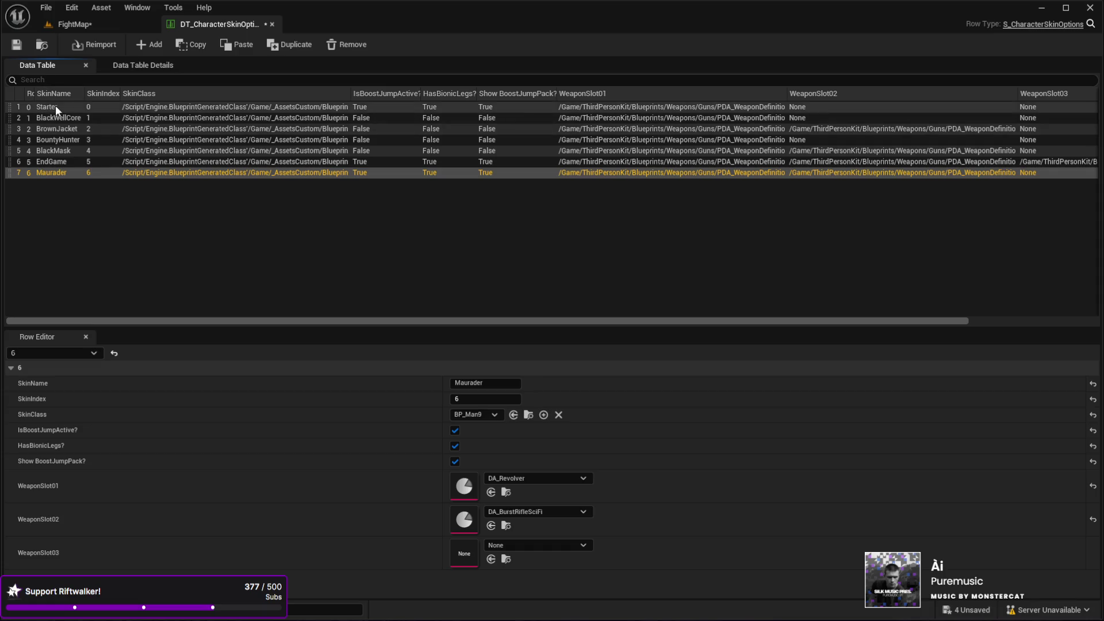
click(55, 106)
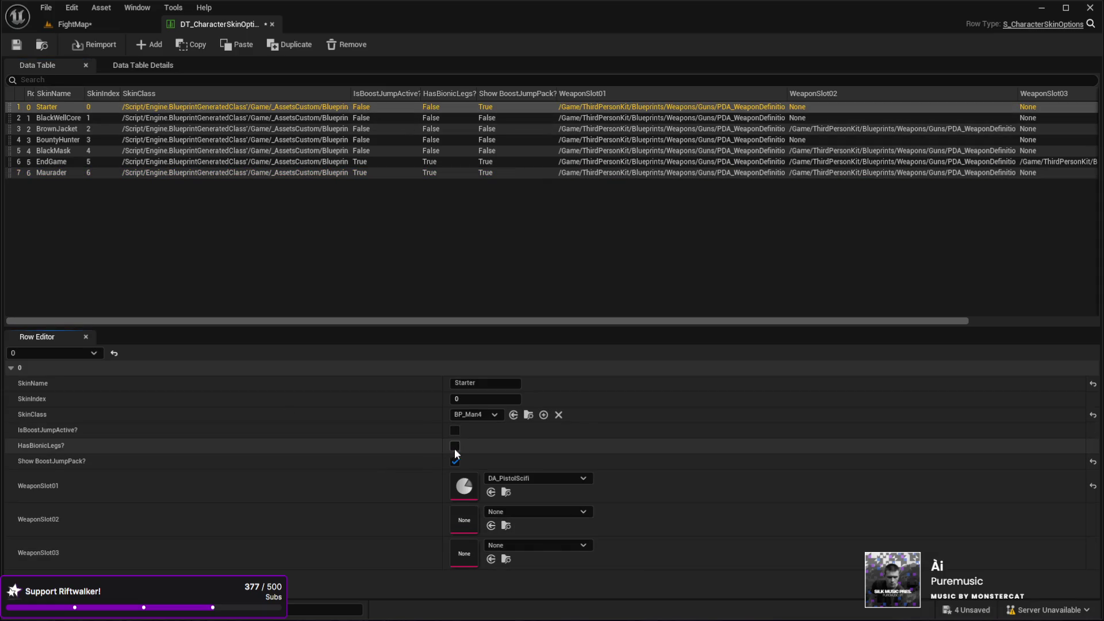
click(96, 23)
mouse_move(408, 422)
mouse_down()
mouse_move(411, 403)
mouse_move(408, 422)
mouse_up()
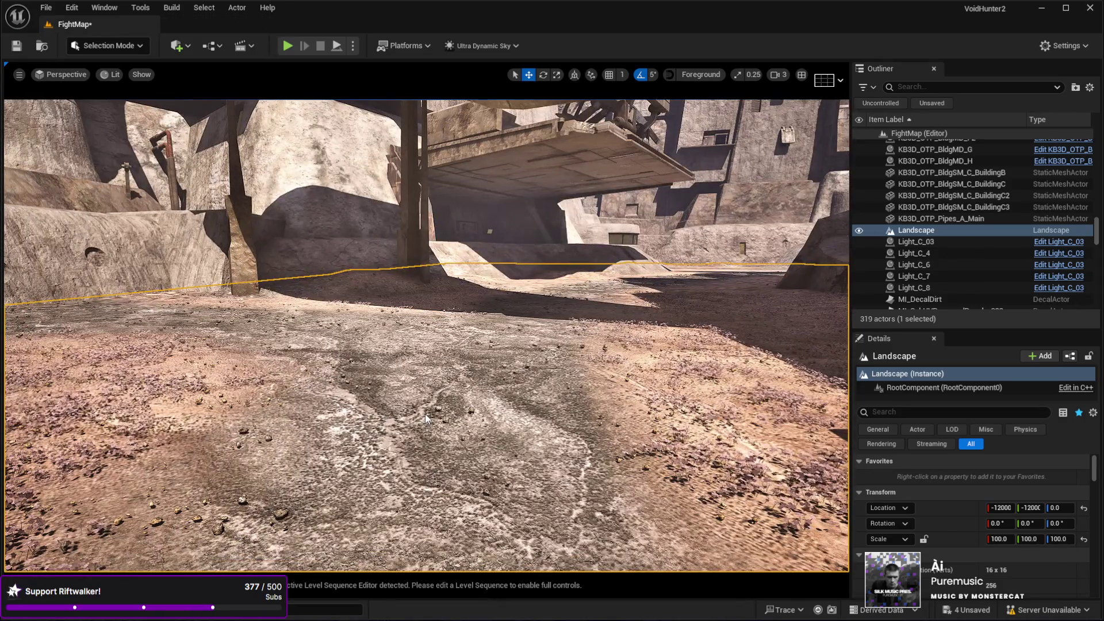
Play-test FightMap, walk forward, then eject with F8 and swing the camera toward the tall buildings.
key(alt+p)
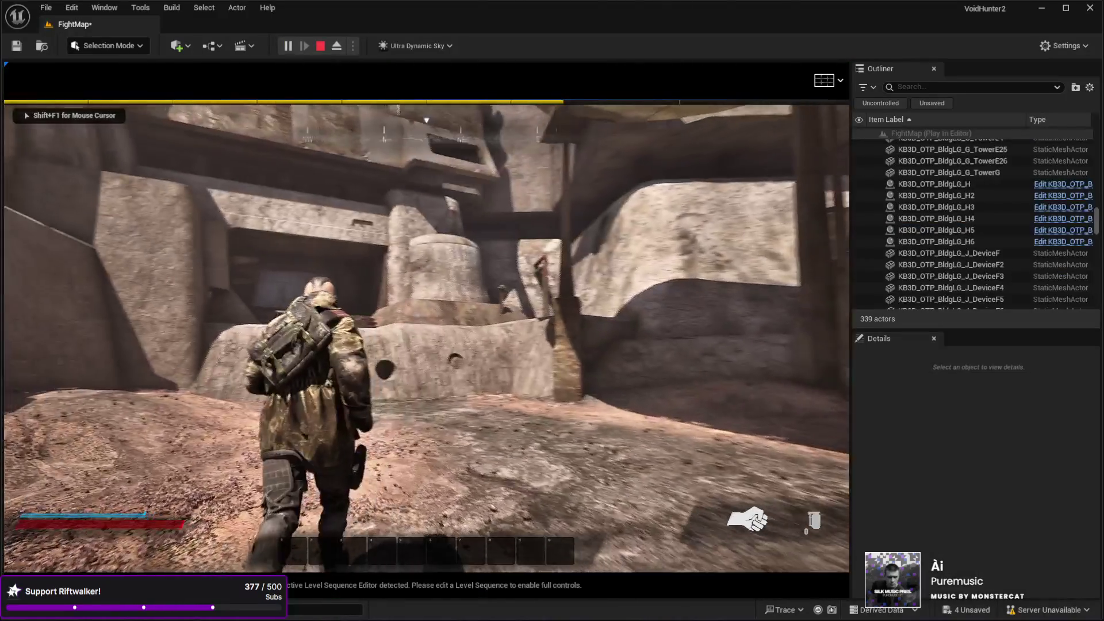
key(w)
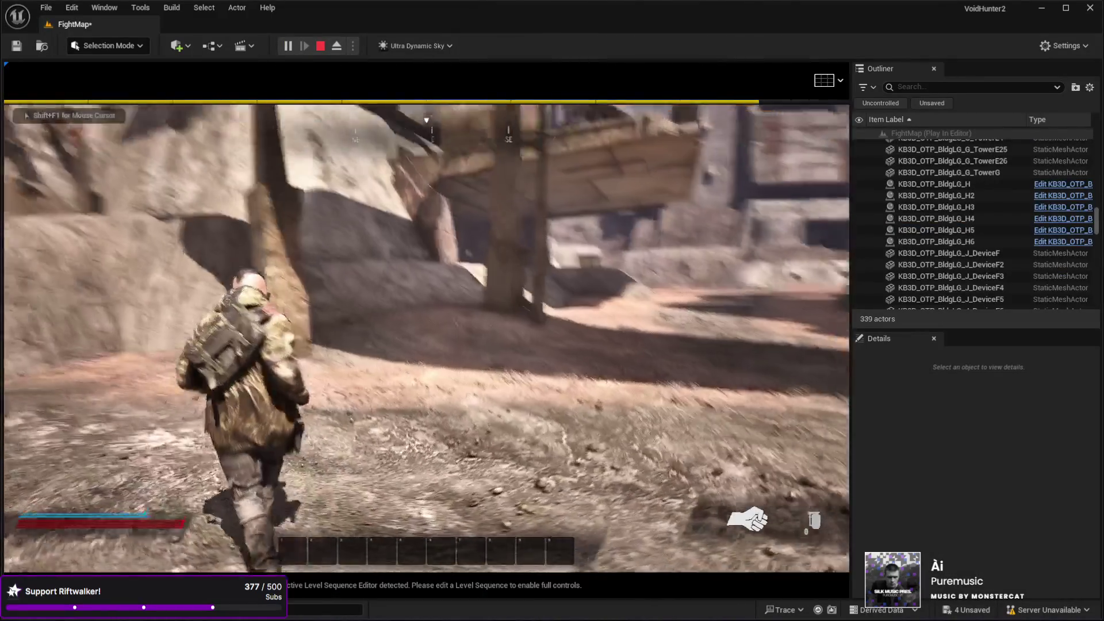
key(F8)
click(825, 361)
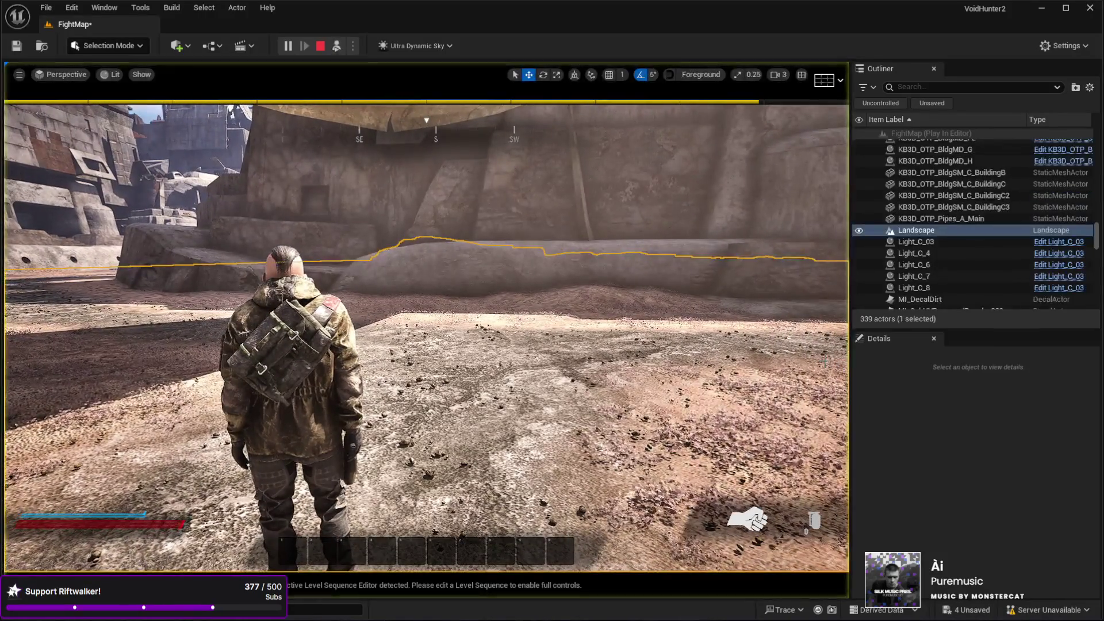
mouse_move(825, 361)
mouse_down()
mouse_move(690, 288)
mouse_move(610, 345)
mouse_up()
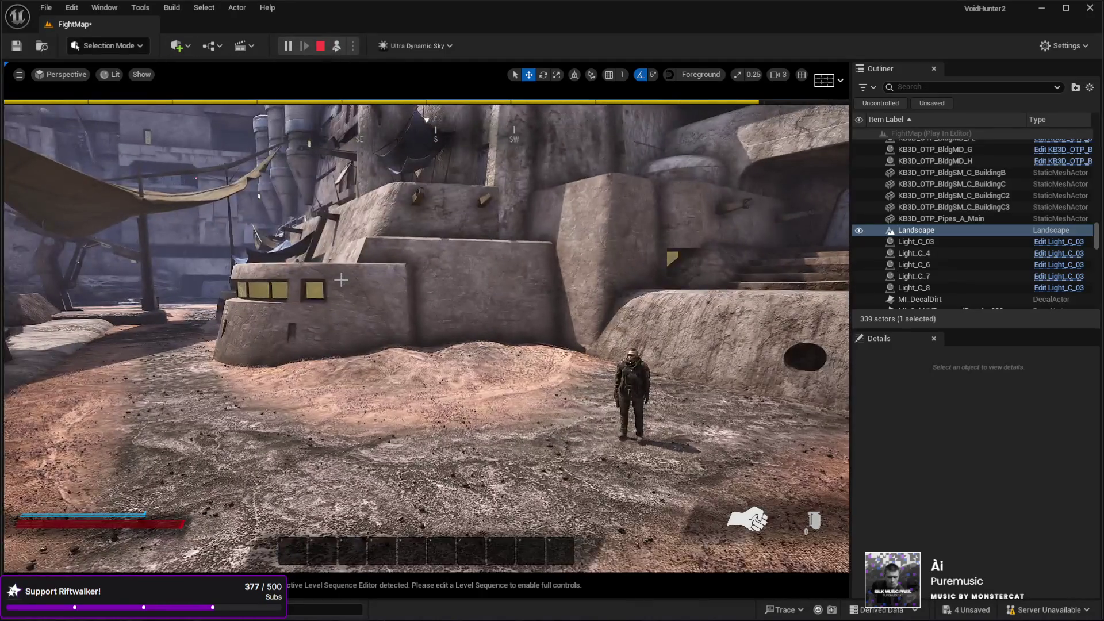
key(shift+F1)
Switch the play view to full screen, repossess the character and run it toward another wall.
key(F11)
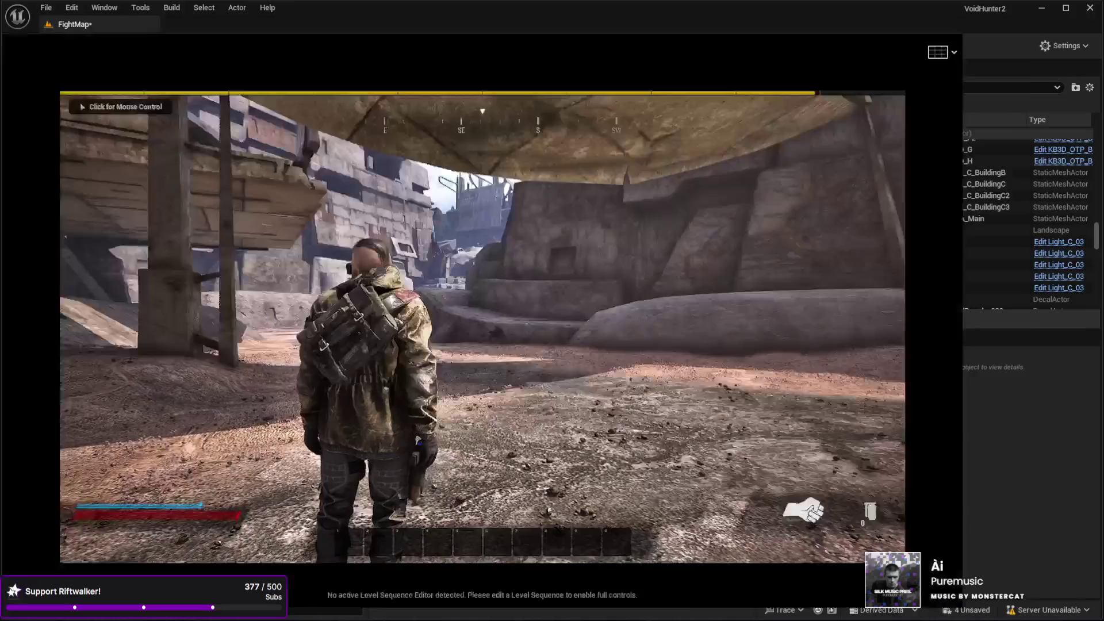
key(e)
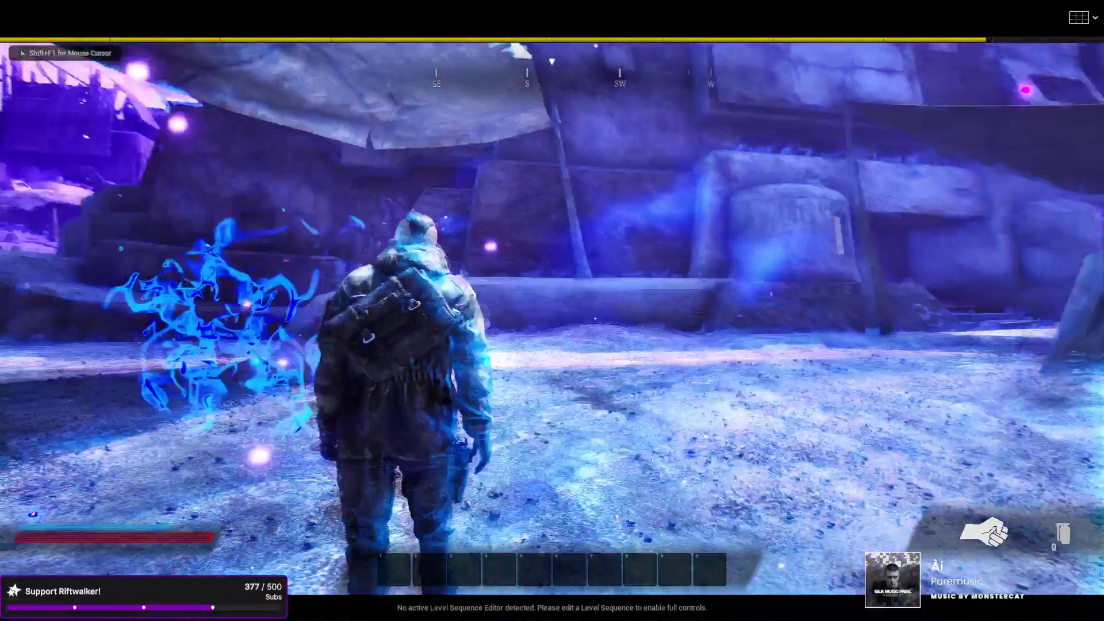
key(w)
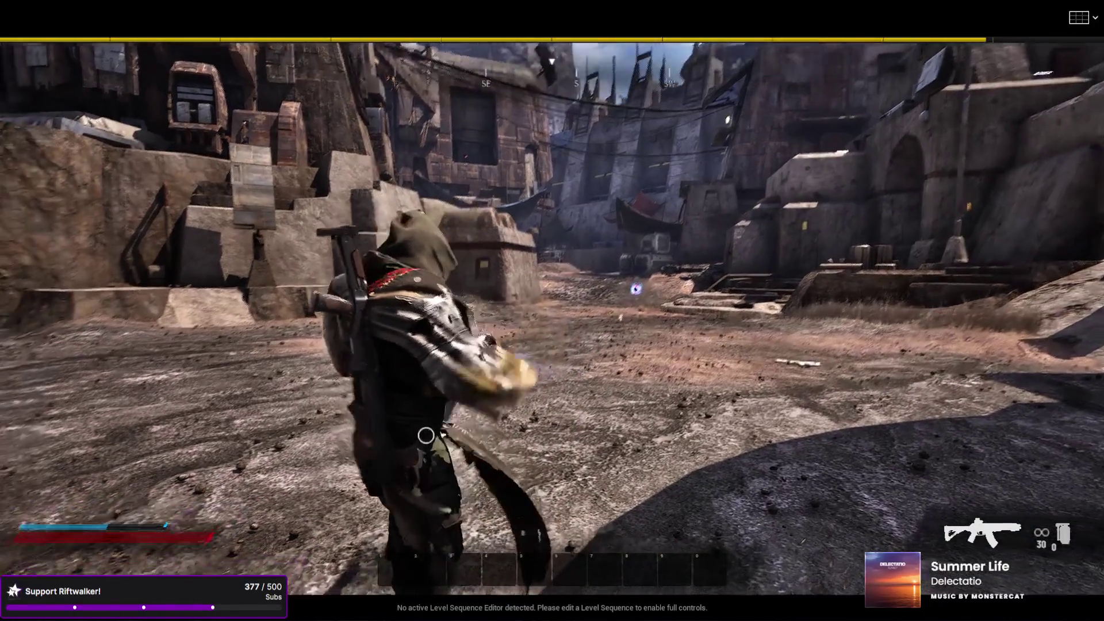
End the FightMap play test with Esc and restore the full editor layout.
key(Escape)
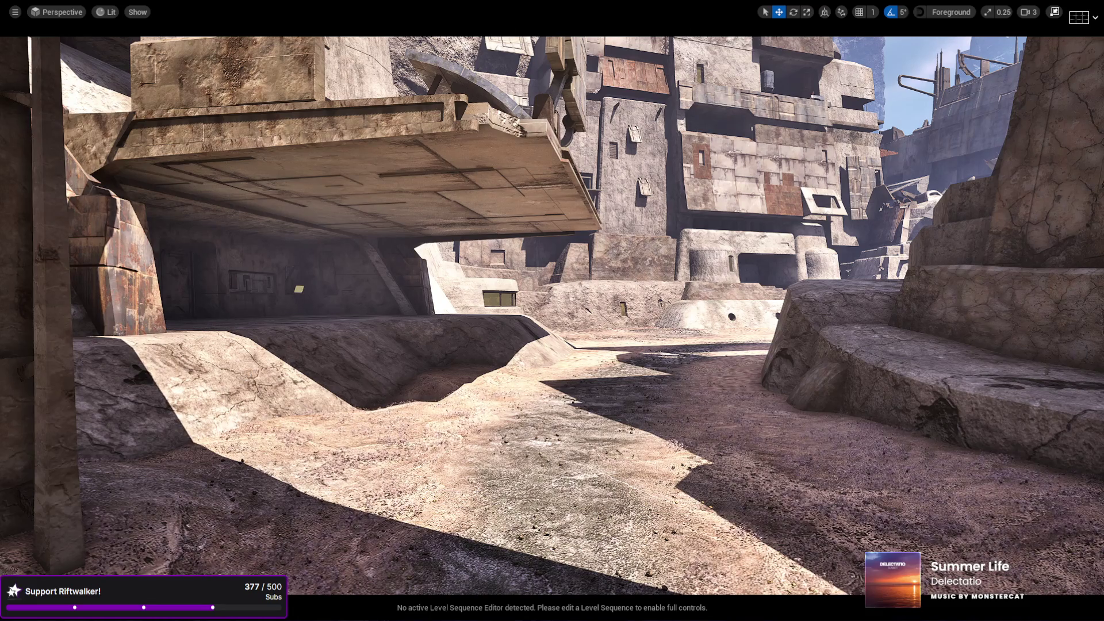
click(1054, 11)
key(alt)
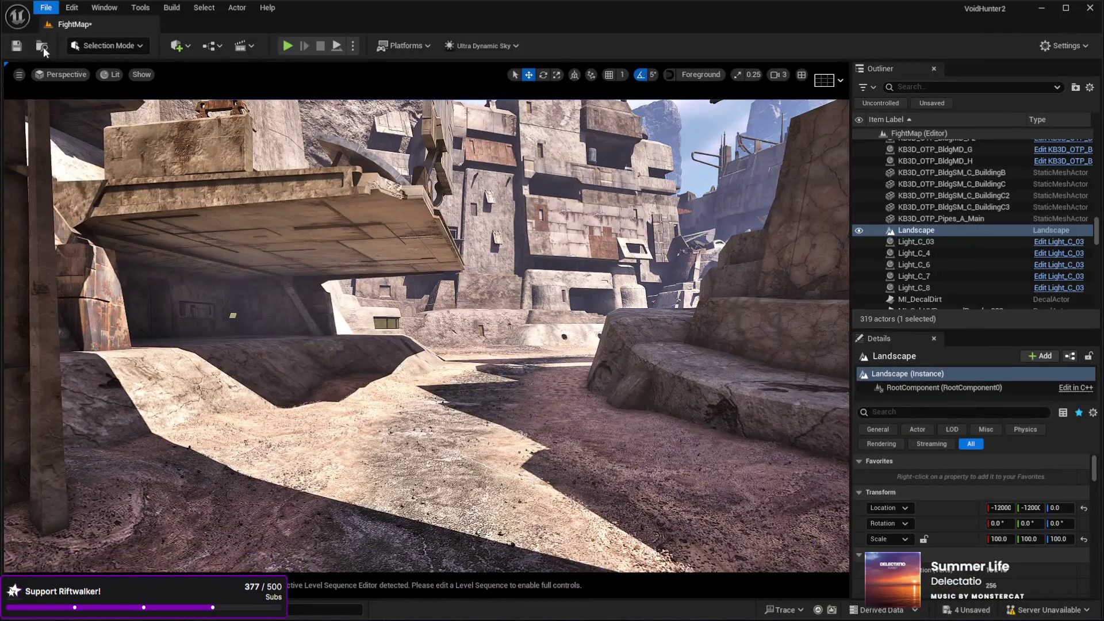
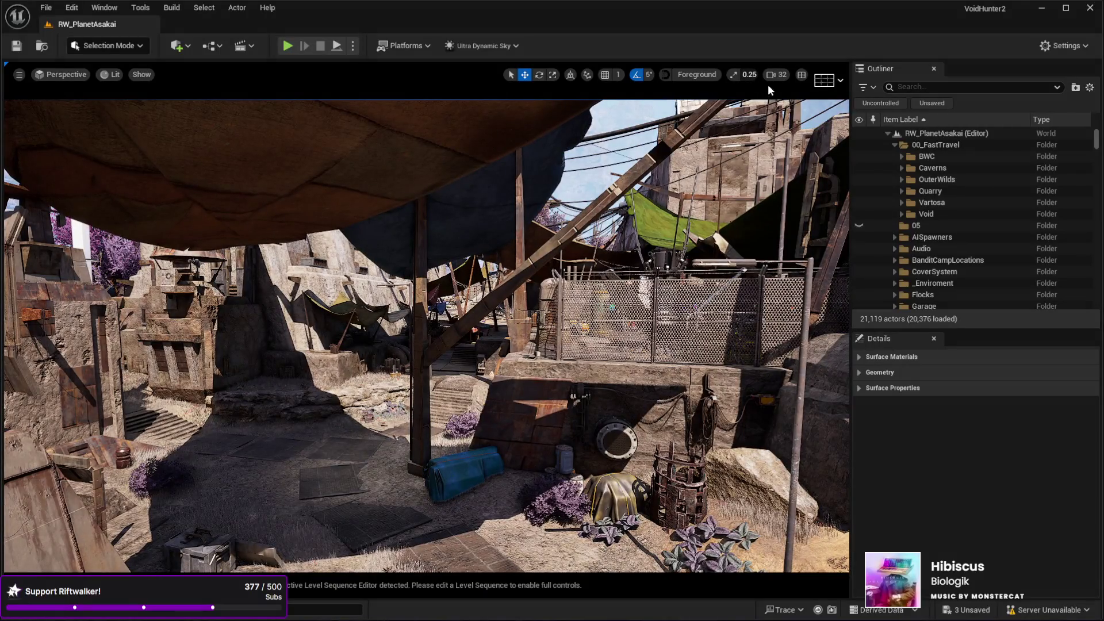
Lower the viewport camera speed from 32 to 1 and select the rusty stall wall piece.
scroll(704, 103, down, 5)
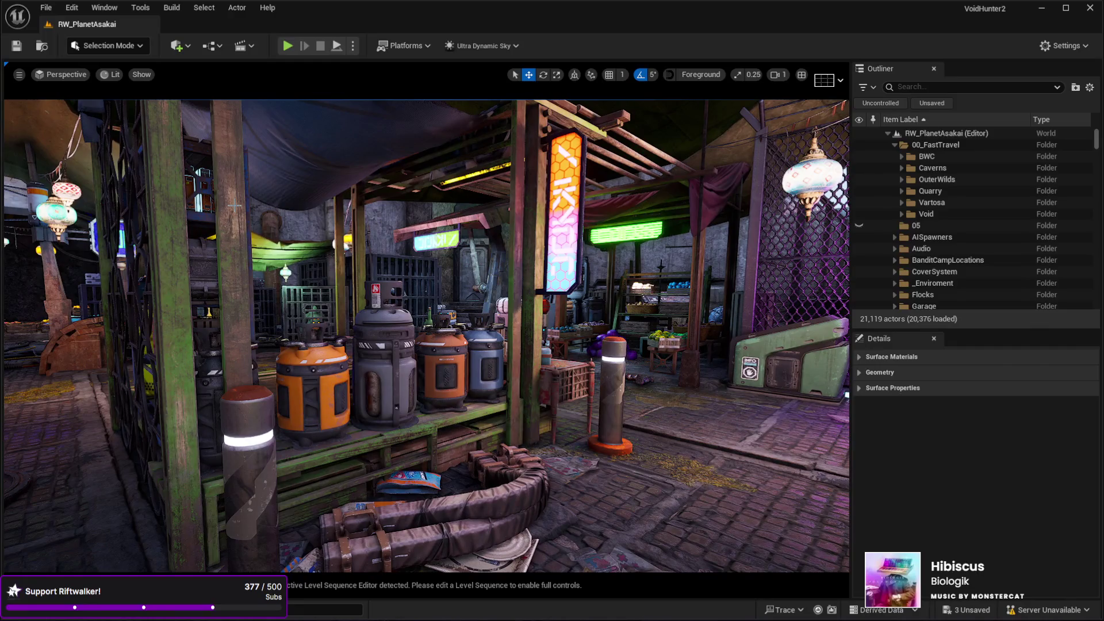
click(200, 197)
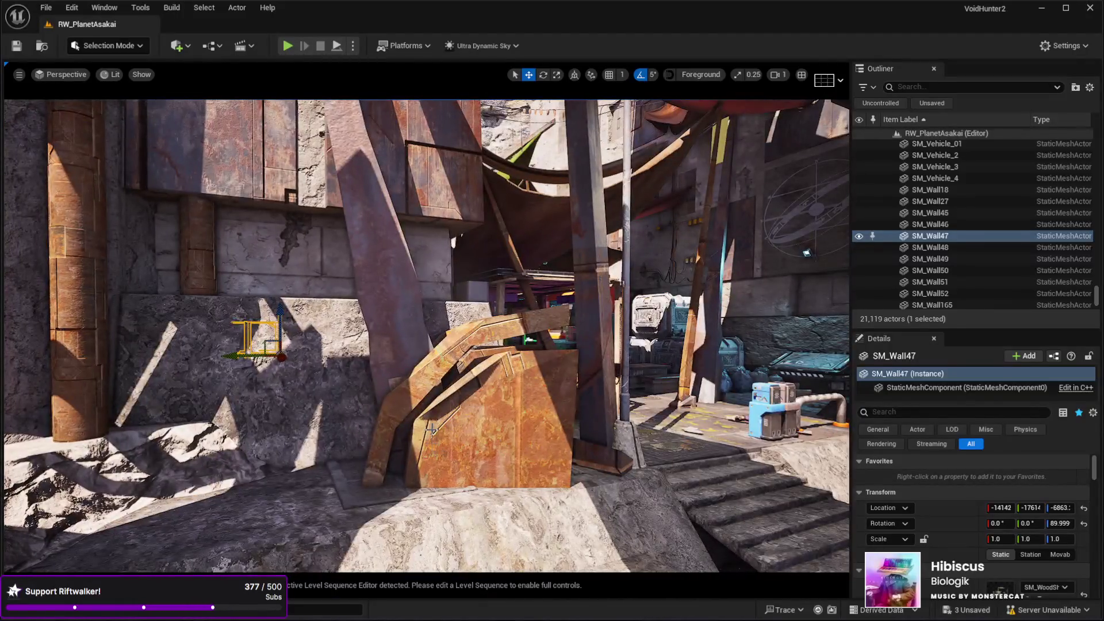
Select the roof piece KB3D_OTP_Roof_B3 and frame the view on it.
click(432, 429)
key(f)
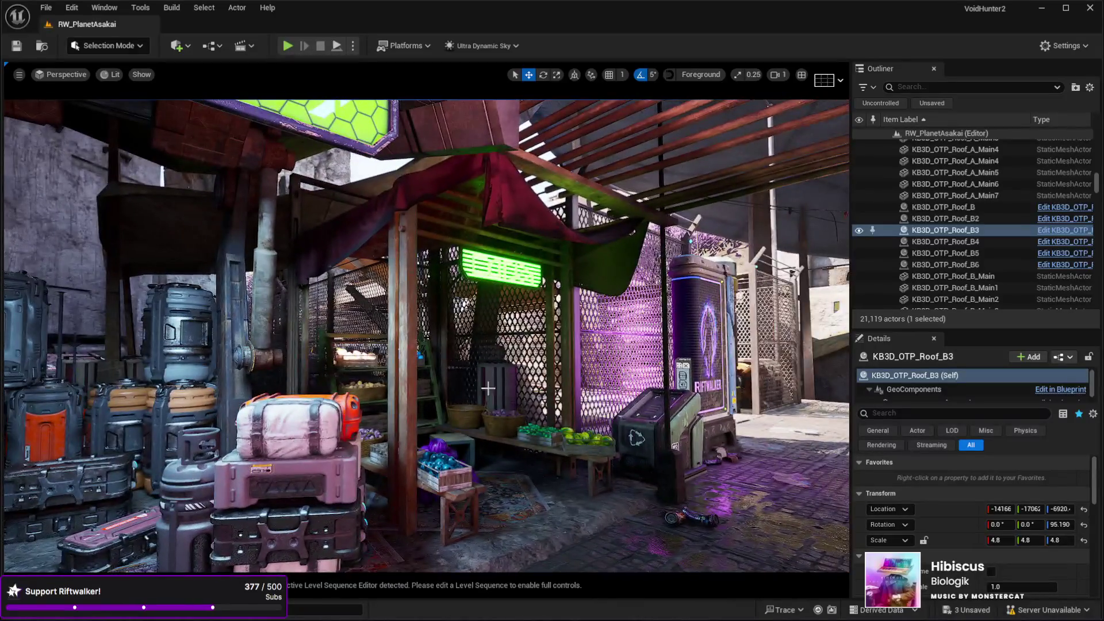
Select the market stall wall SM_Wall45, then the cobblestone tile SM_GroundTiles109.
click(403, 294)
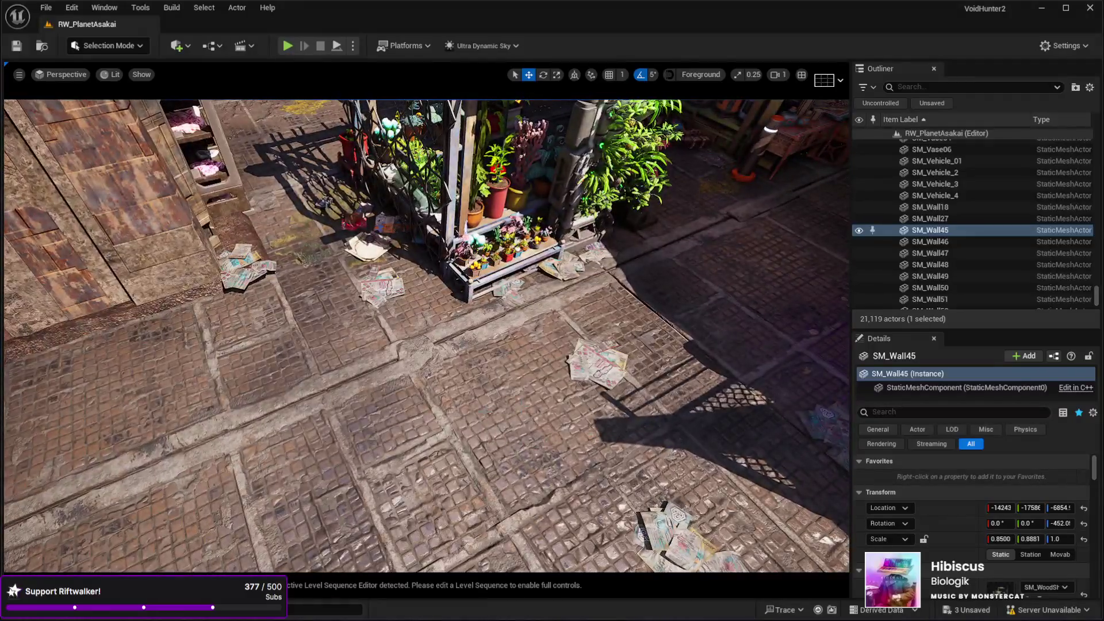
click(690, 402)
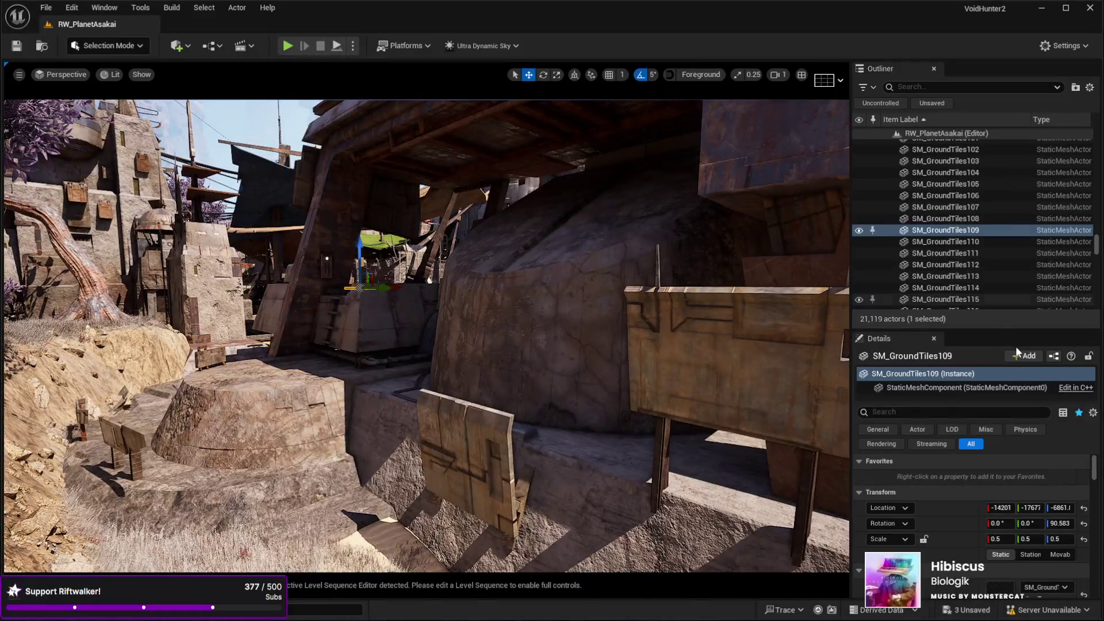
drag(1098, 244, 1097, 135)
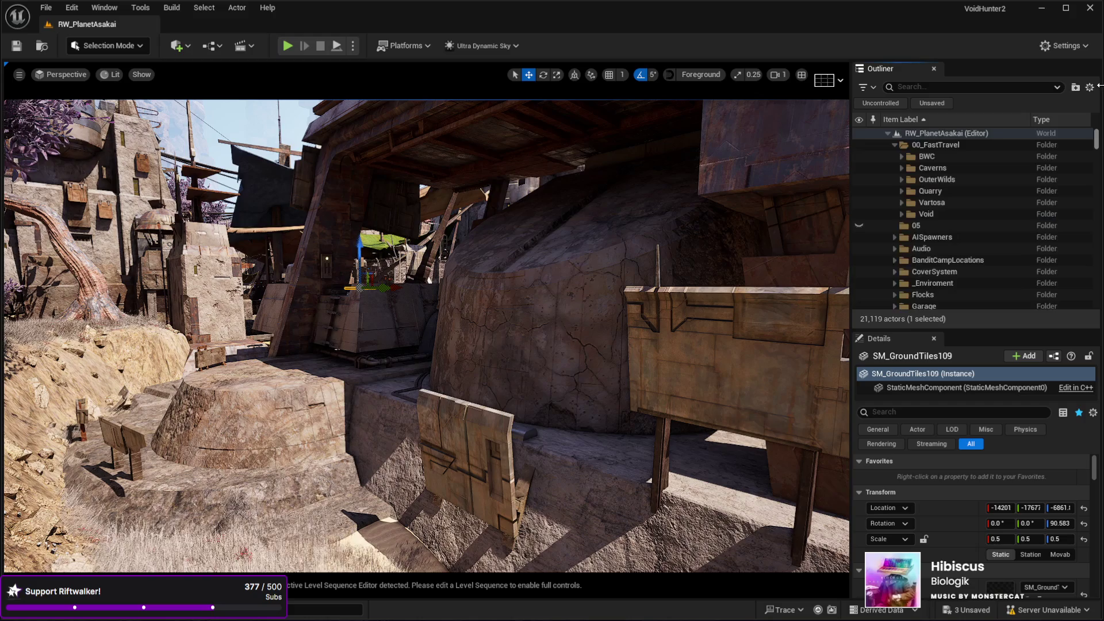
Expand the Vartosa folder and fly the view up to the DroneENG doorway.
click(900, 201)
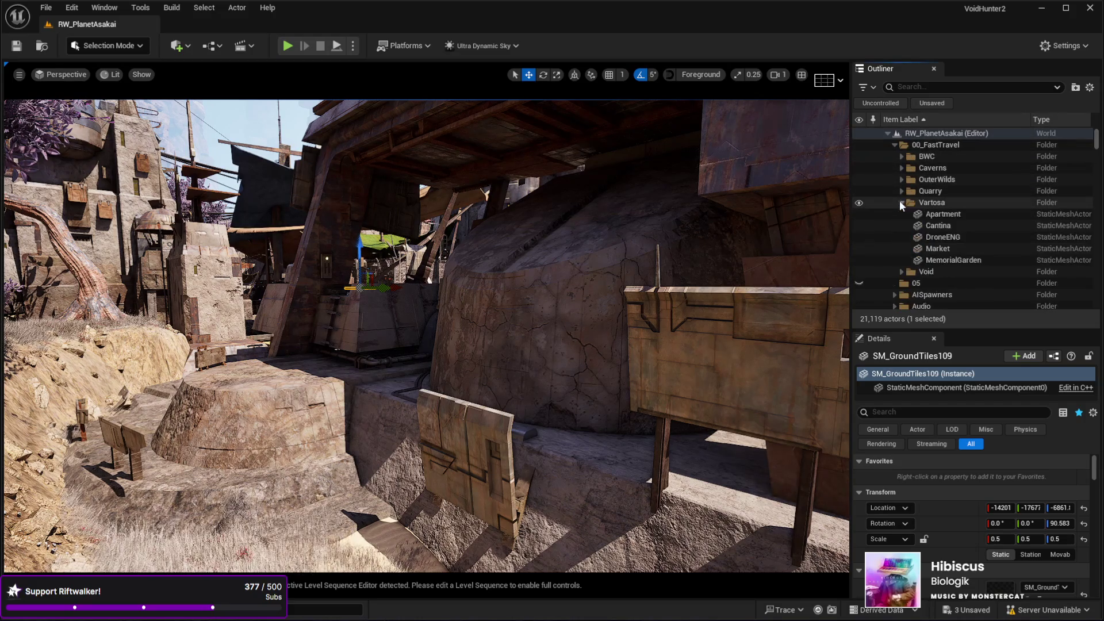
scroll(895, 189, down, 1)
double_click(938, 222)
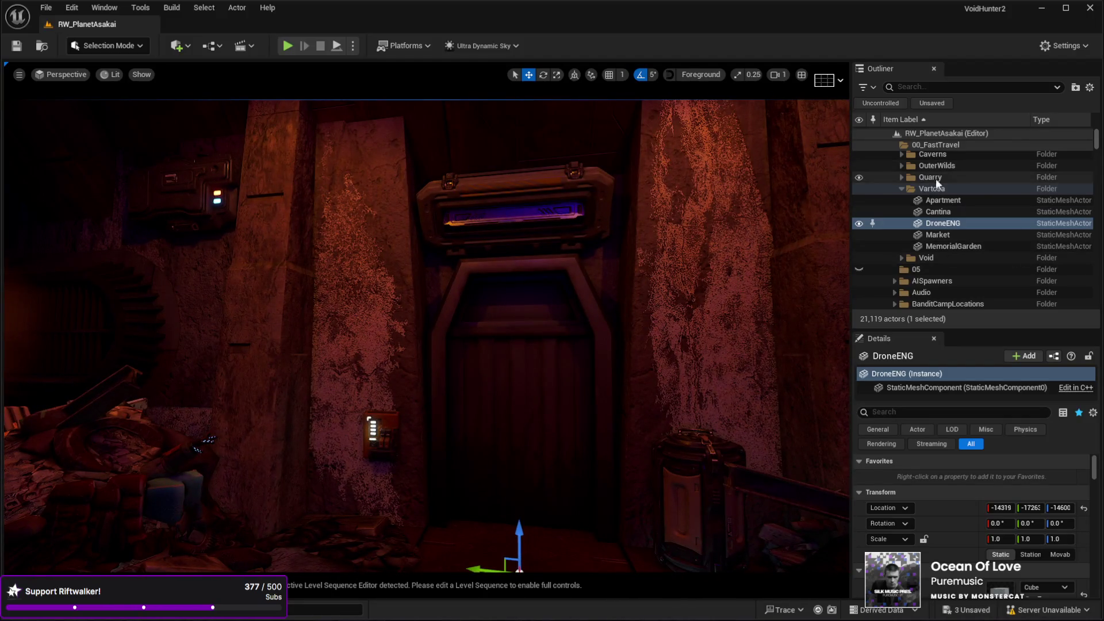
drag(540, 209, 790, 191)
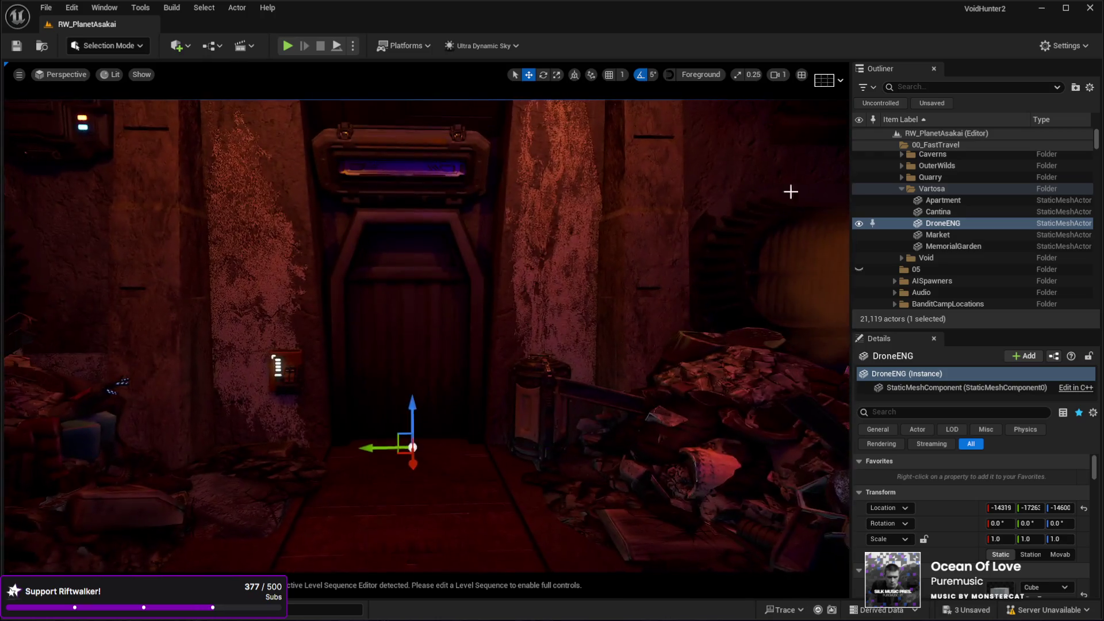
Frame the Cantina, then select the Apartment actor and fly into it.
double_click(938, 213)
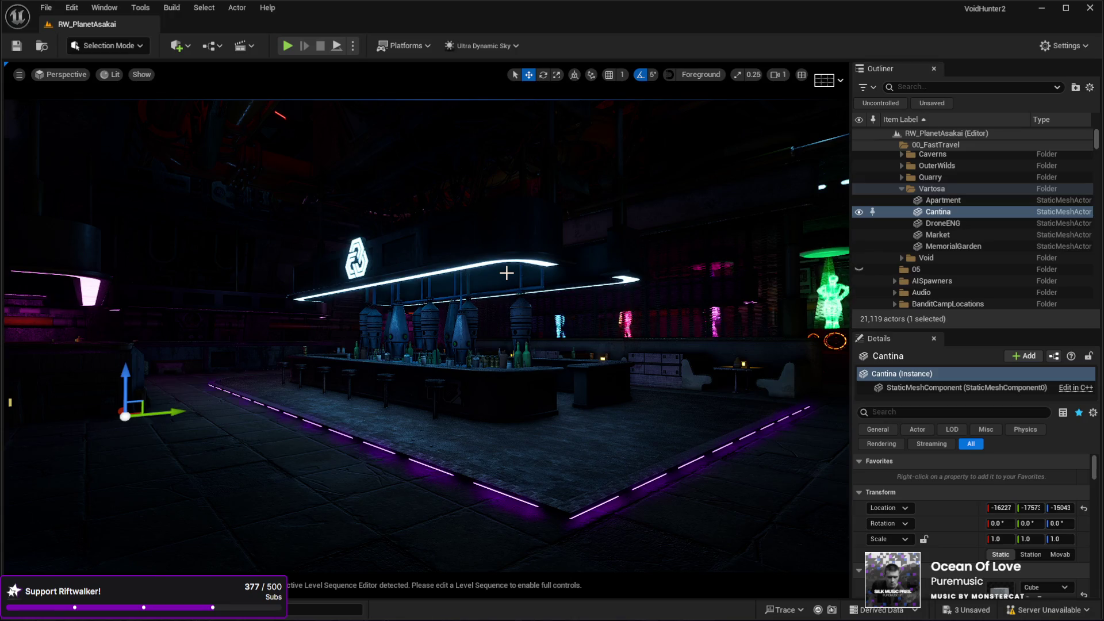
key(Up)
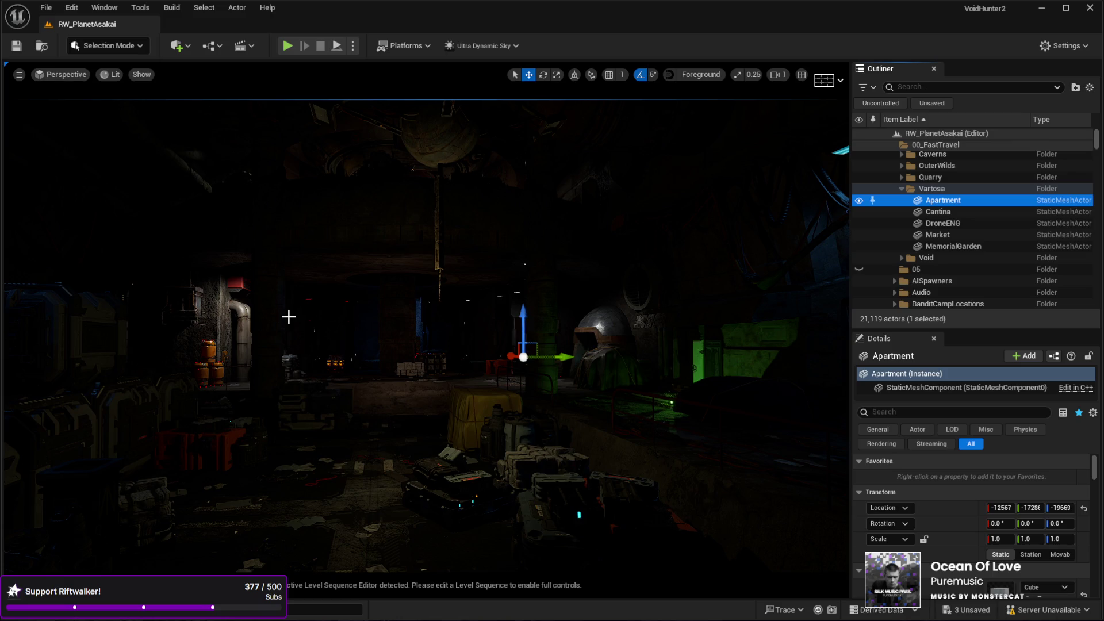
mouse_move(302, 277)
mouse_down()
mouse_move(276, 230)
mouse_move(310, 288)
mouse_move(322, 284)
mouse_move(296, 291)
mouse_up()
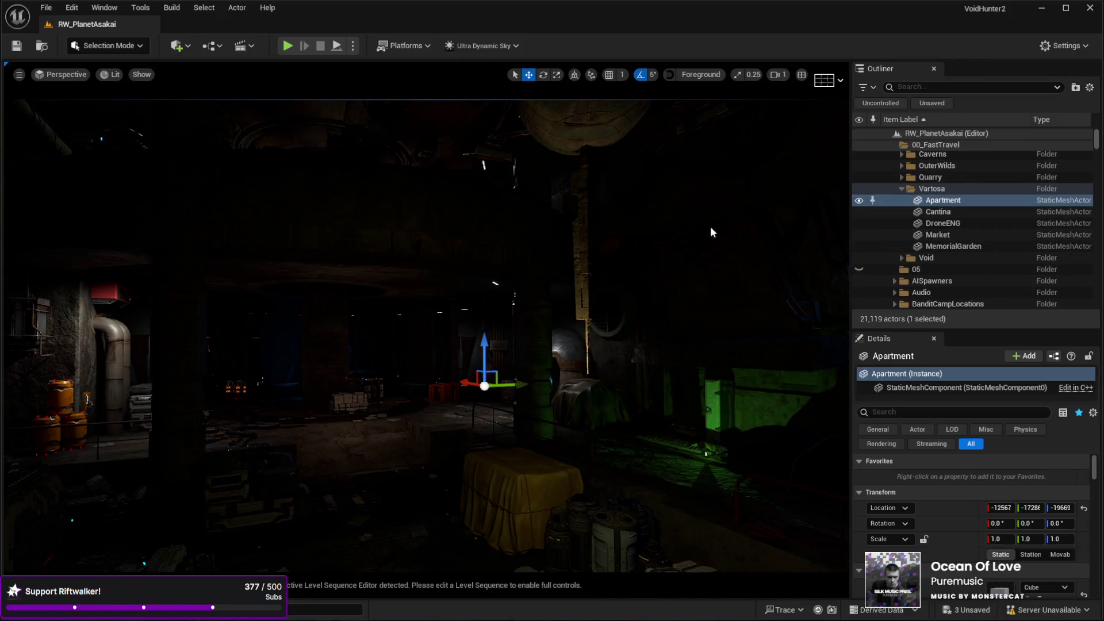
click(104, 7)
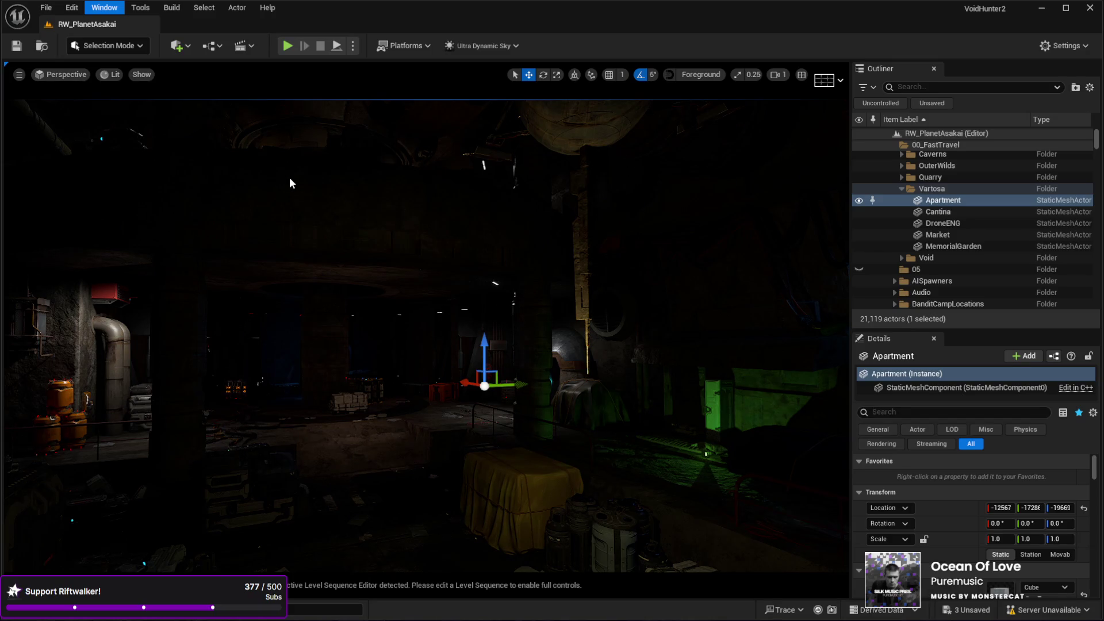
click(288, 168)
Dock the Data Layers panel beside the Outliner and expand DL_Asakai and DL_Vartosa.
click(967, 339)
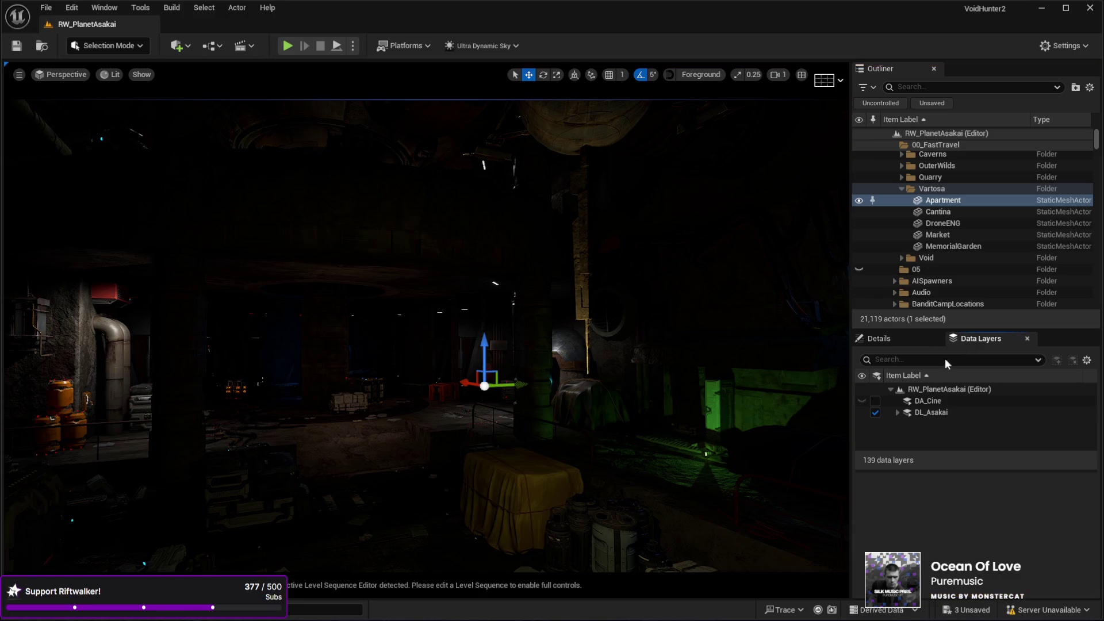
drag(960, 333, 960, 67)
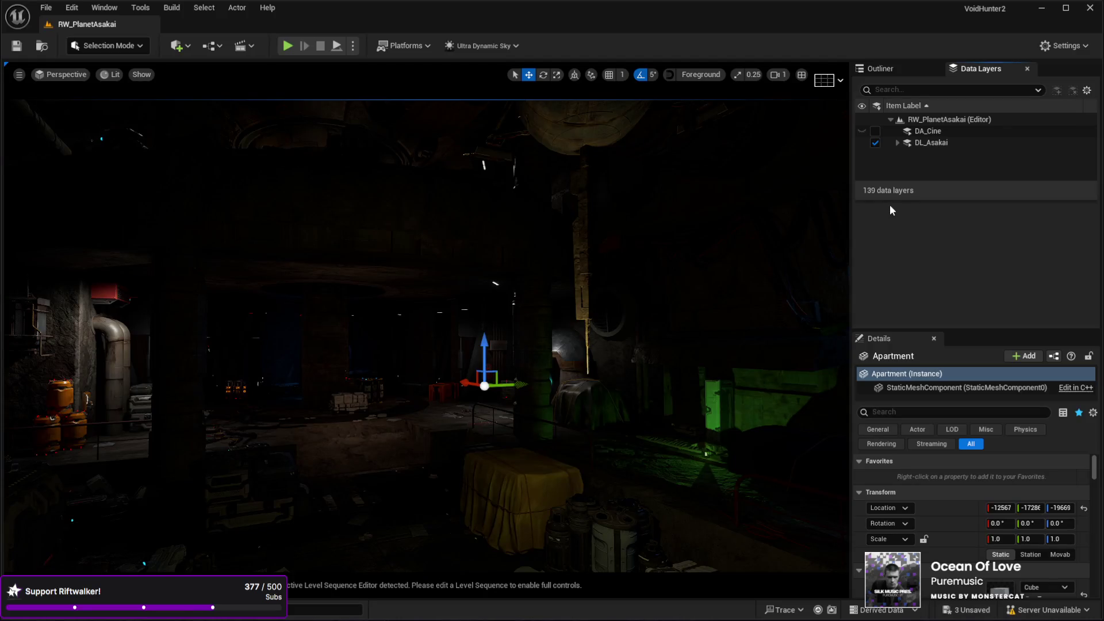
click(897, 143)
scroll(894, 164, down, 3)
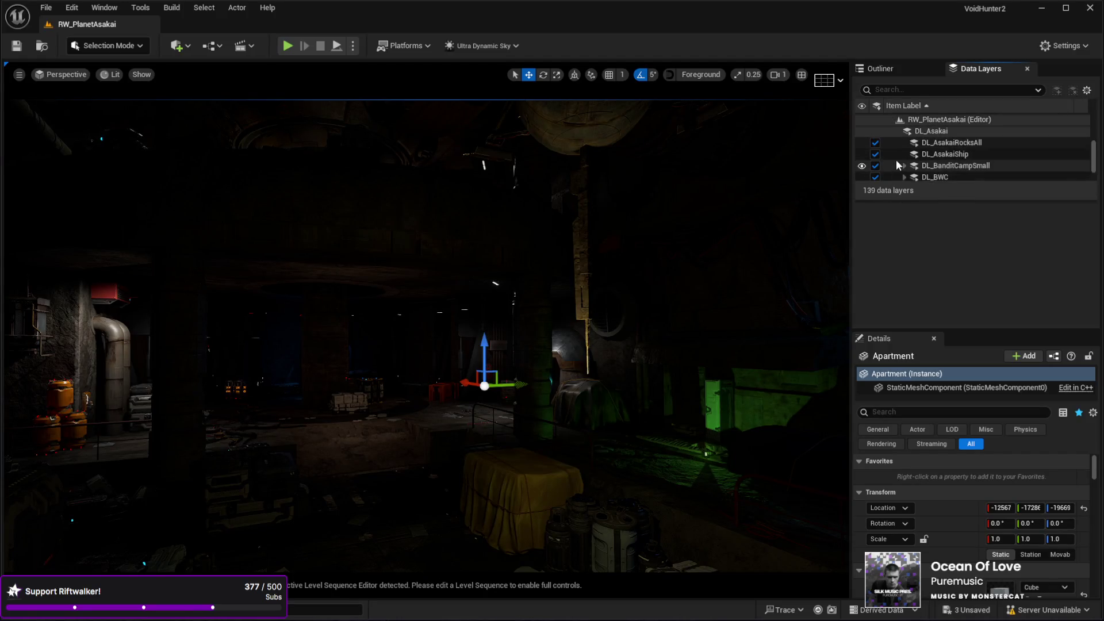
click(903, 175)
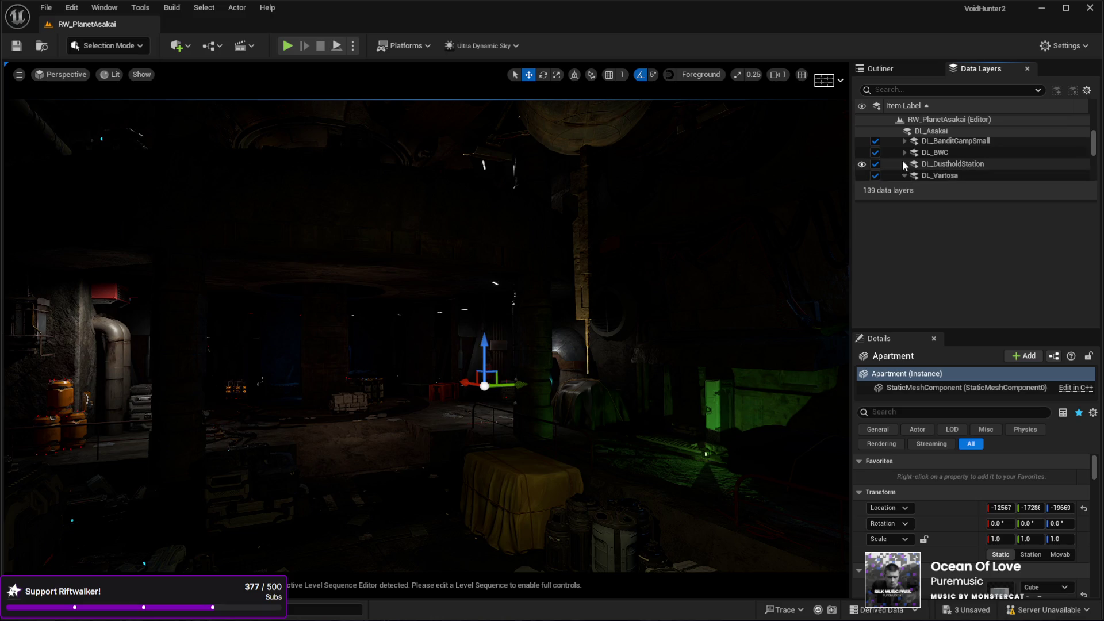
scroll(902, 164, down, 2)
drag(903, 199, 903, 232)
Under DL_Apartments, unload DL_ApartmentTier01 and load DL_ApartmentTier05.
click(911, 150)
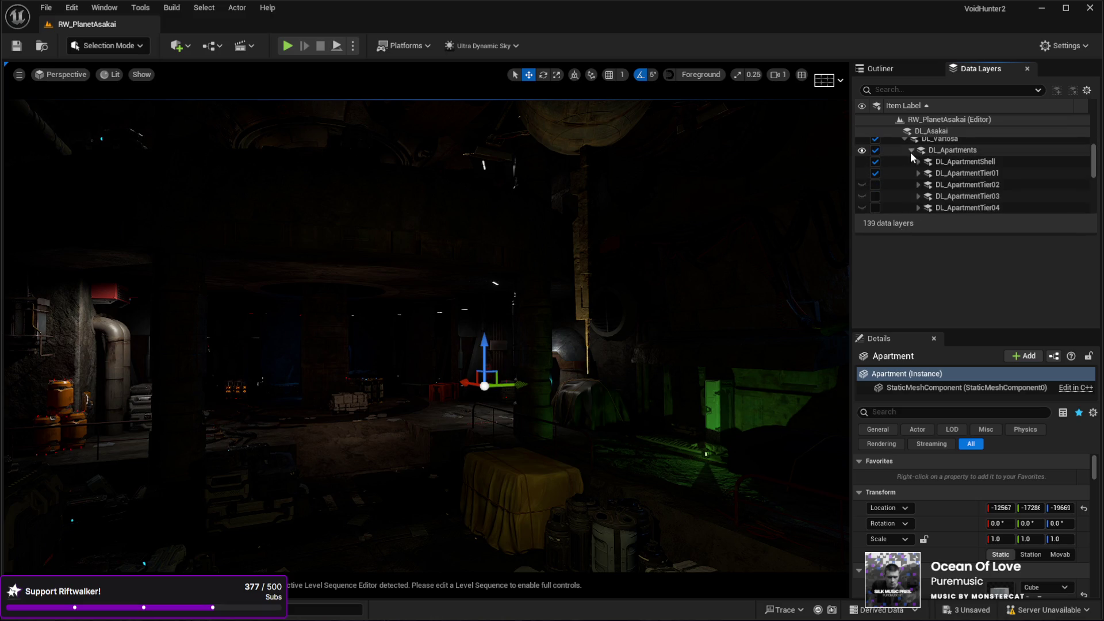
click(875, 173)
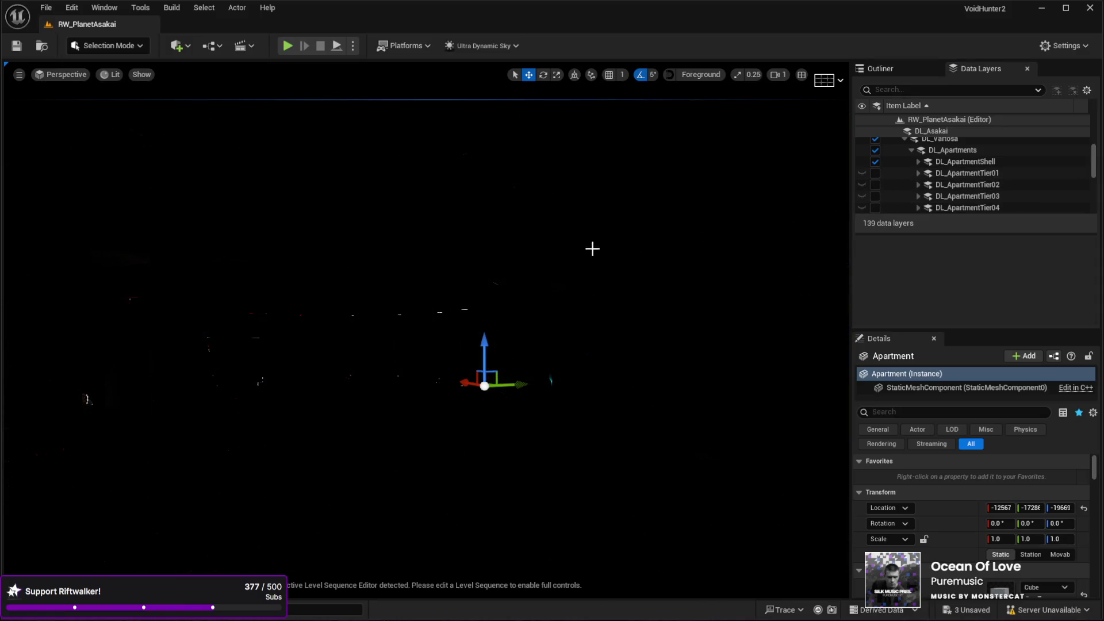
scroll(917, 176, down, 2)
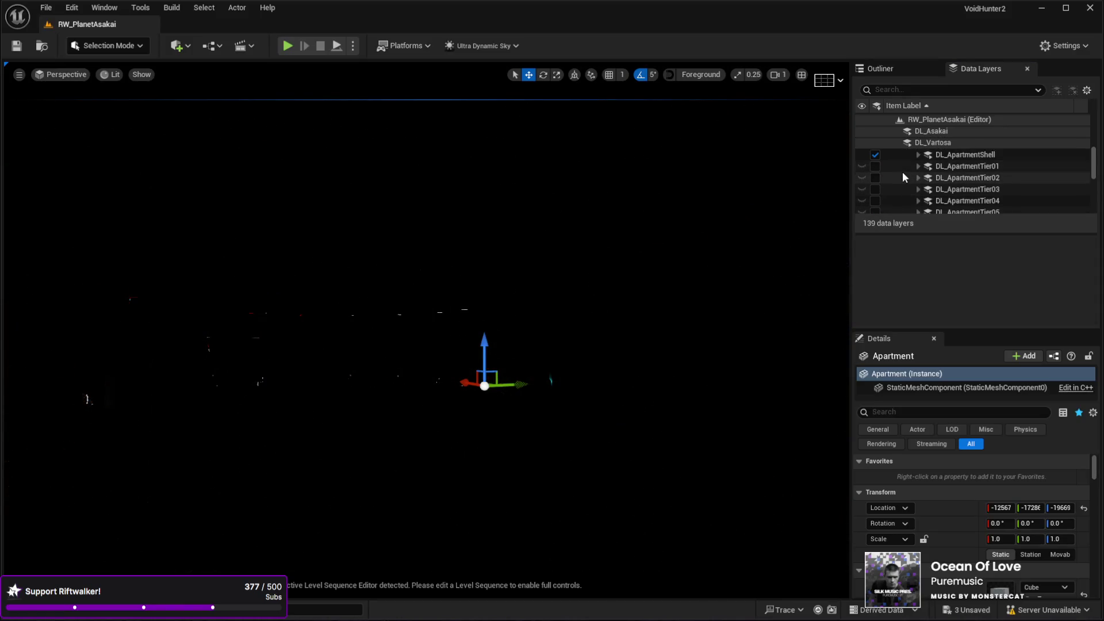
click(875, 206)
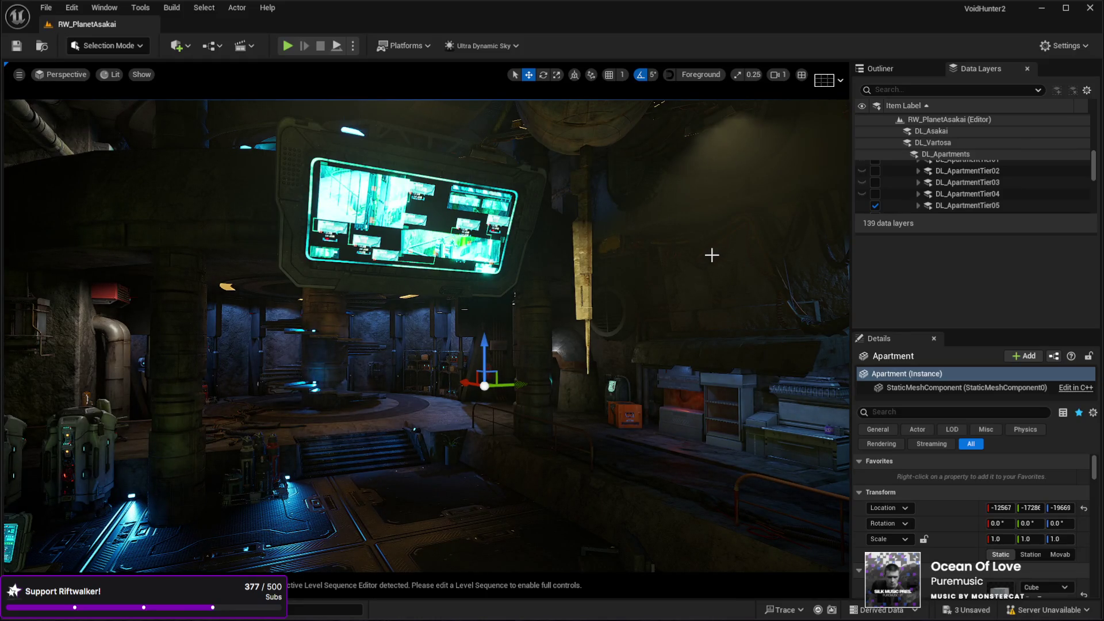
drag(508, 323, 493, 378)
key(1)
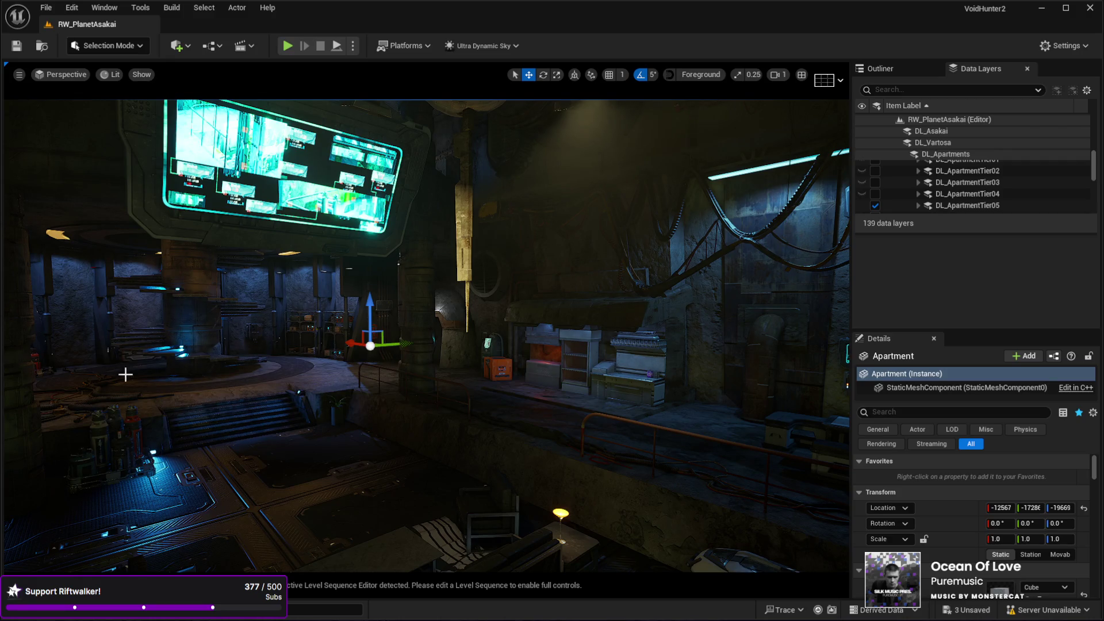
mouse_move(232, 268)
mouse_down()
mouse_move(232, 247)
mouse_move(224, 274)
mouse_move(213, 267)
mouse_move(384, 270)
mouse_up()
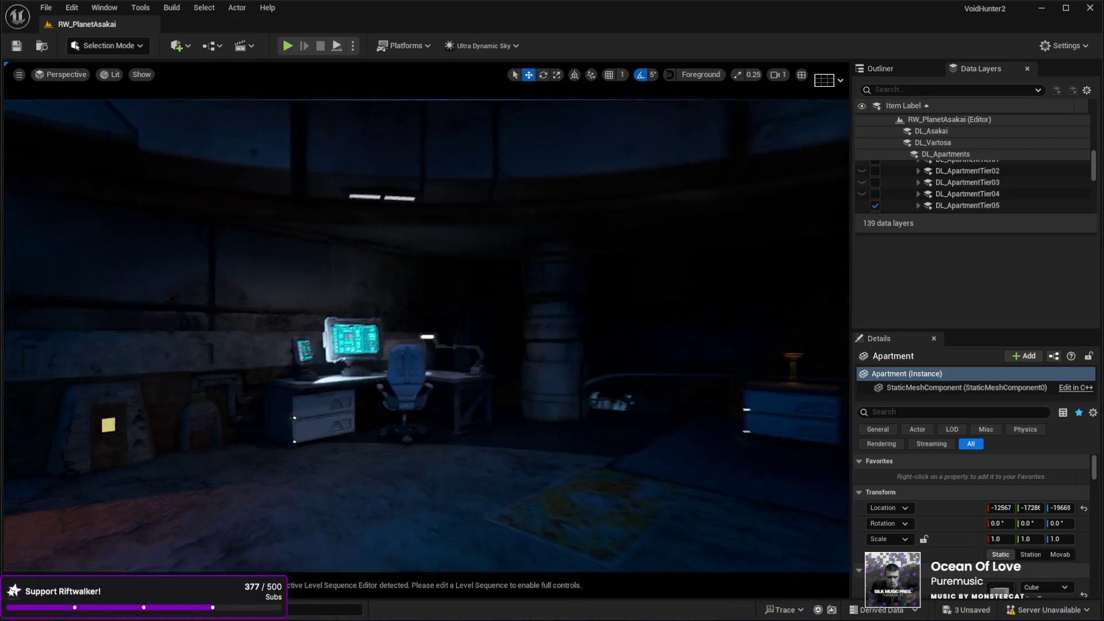
mouse_move(453, 462)
mouse_down()
mouse_move(144, 381)
mouse_move(317, 354)
mouse_up()
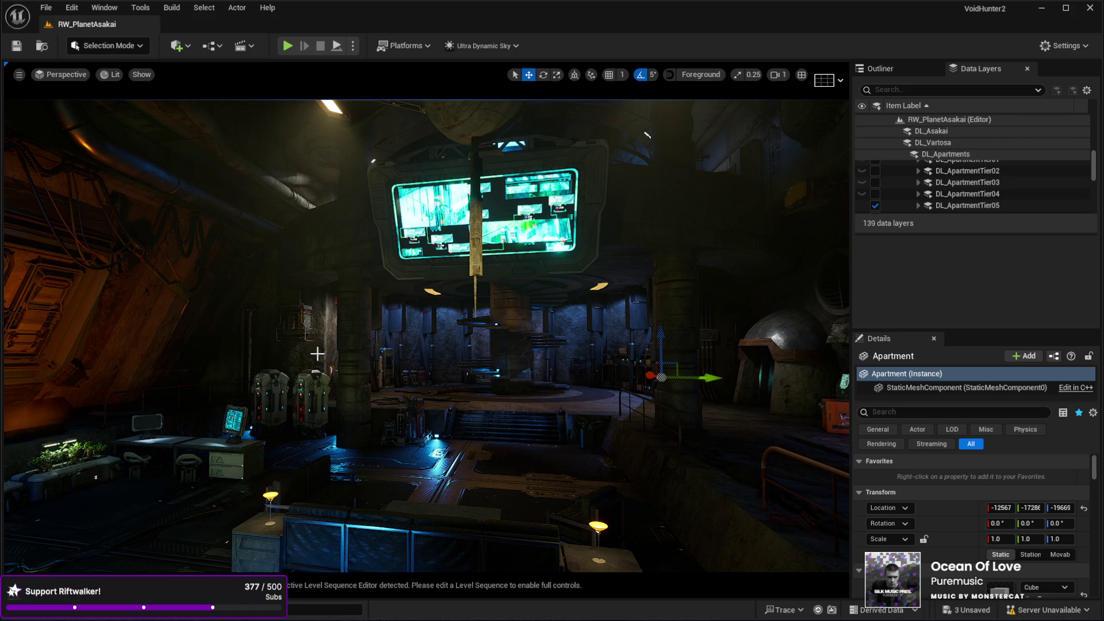
mouse_move(260, 378)
mouse_down()
mouse_move(287, 377)
mouse_move(260, 379)
mouse_up()
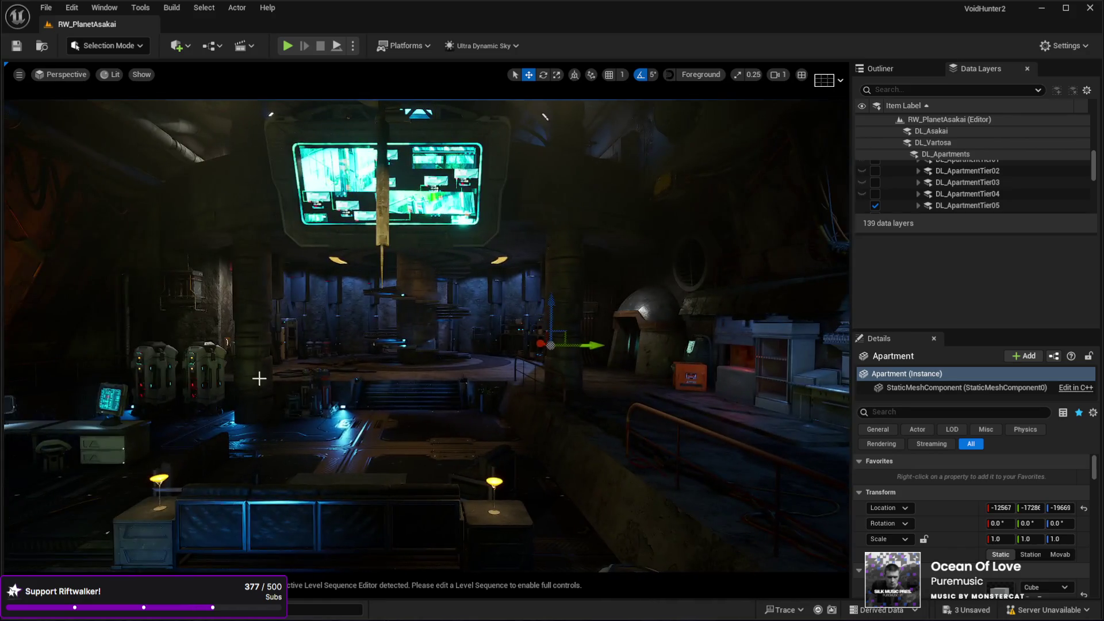
Show the Outliner's actor folder tree and turn the view left across the room.
click(880, 68)
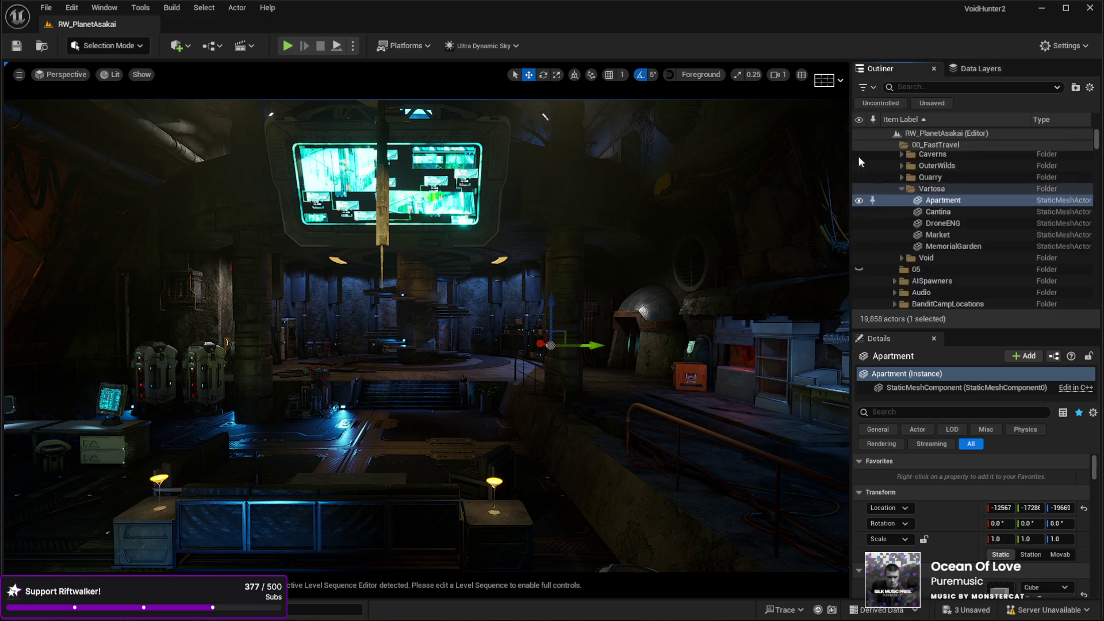
drag(737, 128, 291, 159)
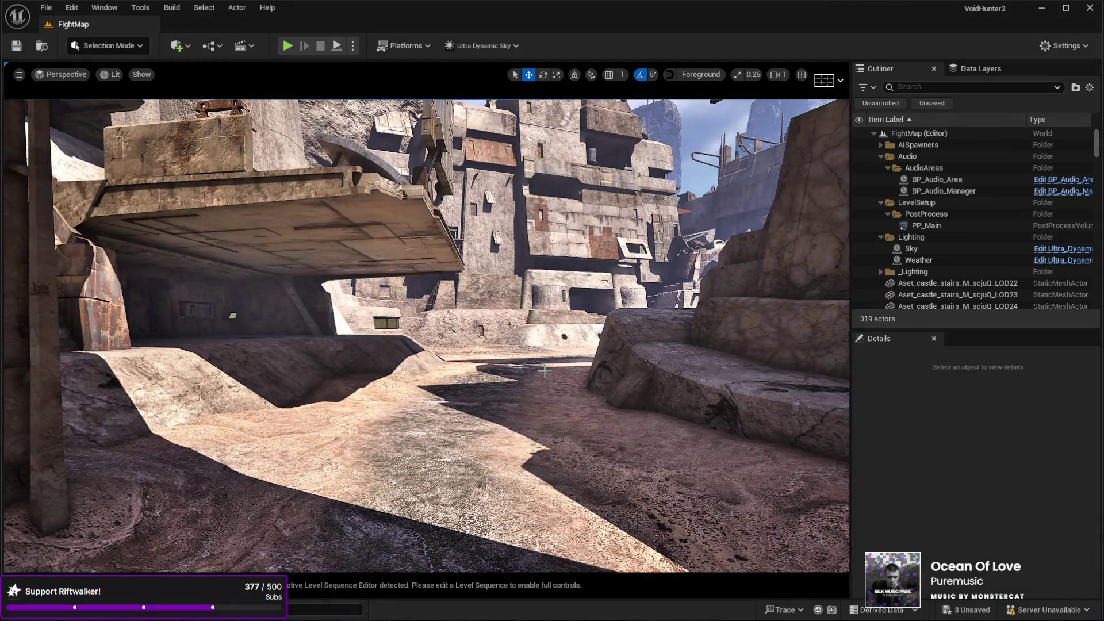
drag(360, 424, 358, 443)
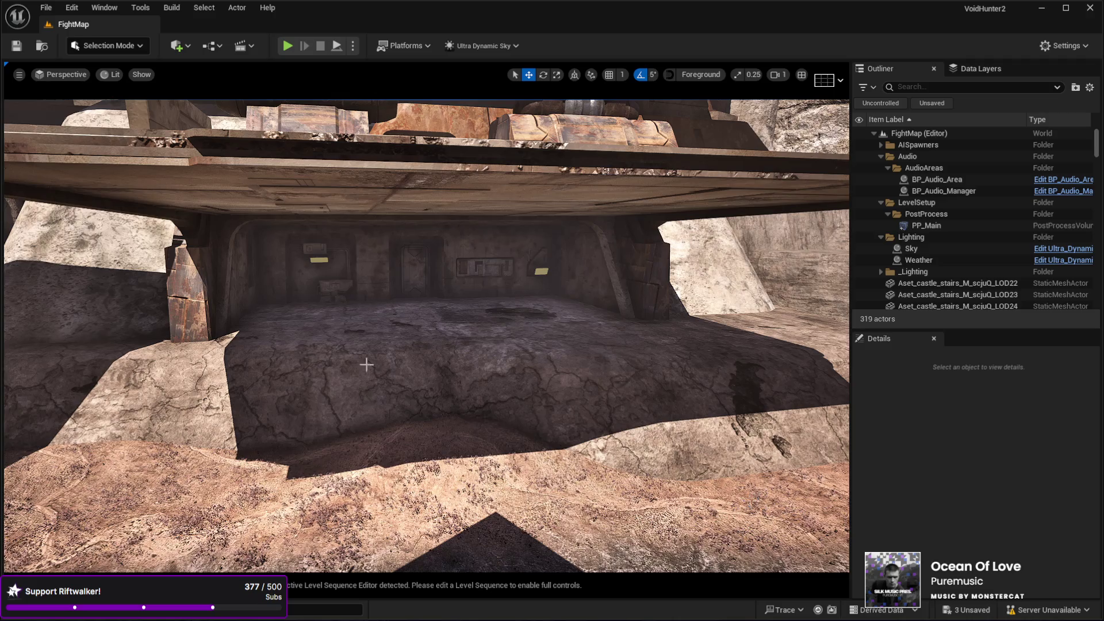
drag(417, 374, 417, 374)
drag(439, 267, 439, 268)
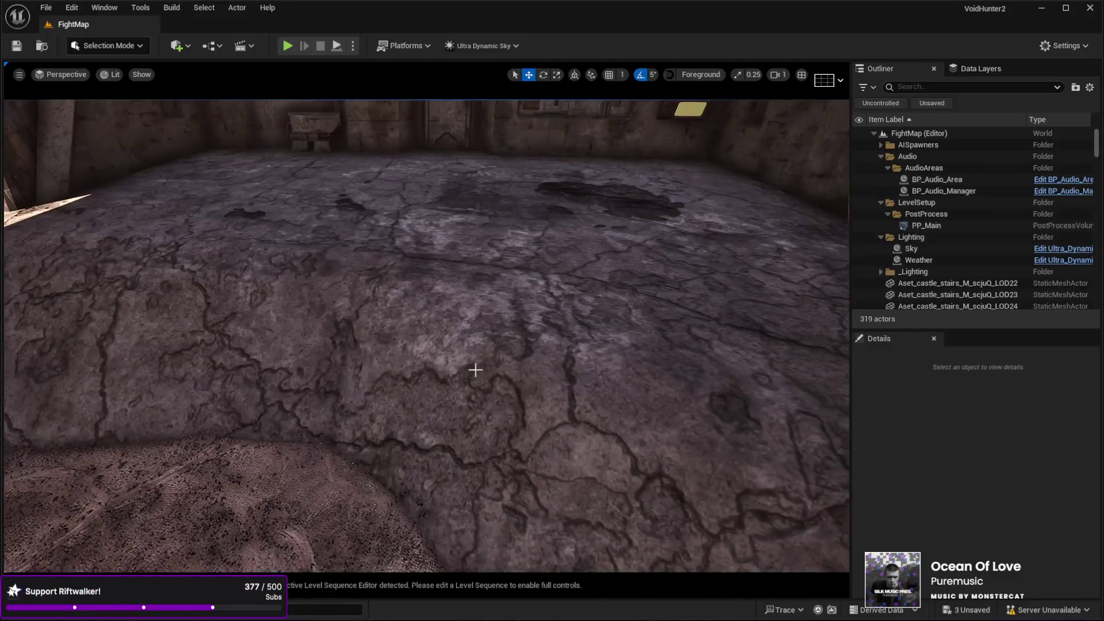
Give the floor's BuildingD component a new Element 8 material, then place SM_WoodShelter07 in the room.
click(734, 330)
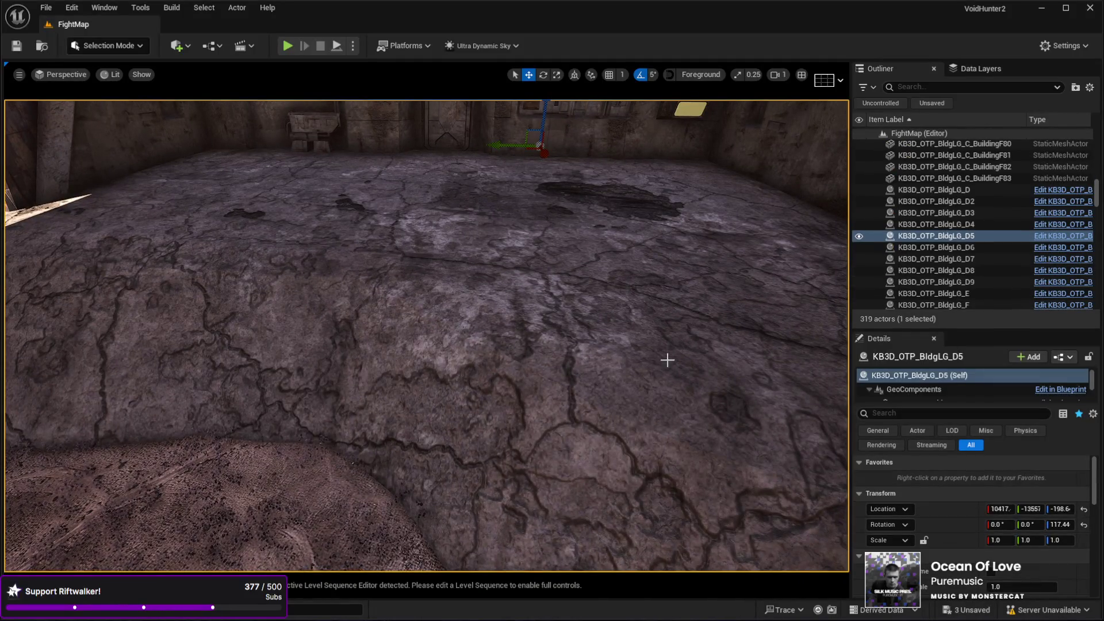
click(911, 389)
click(908, 395)
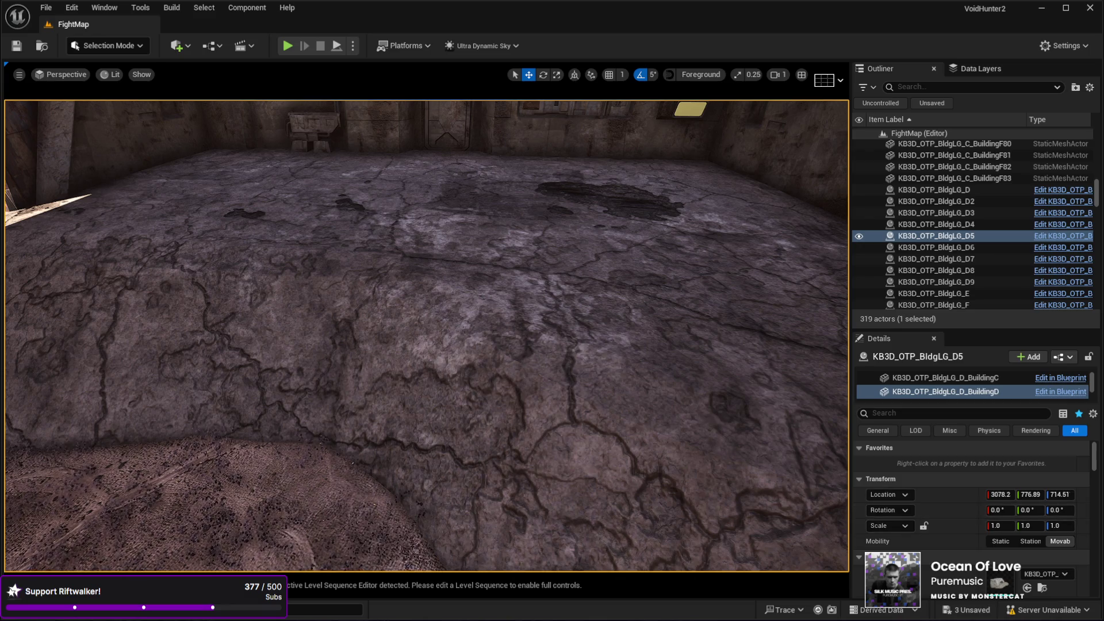
scroll(906, 529, down, 2)
scroll(906, 529, down, 4)
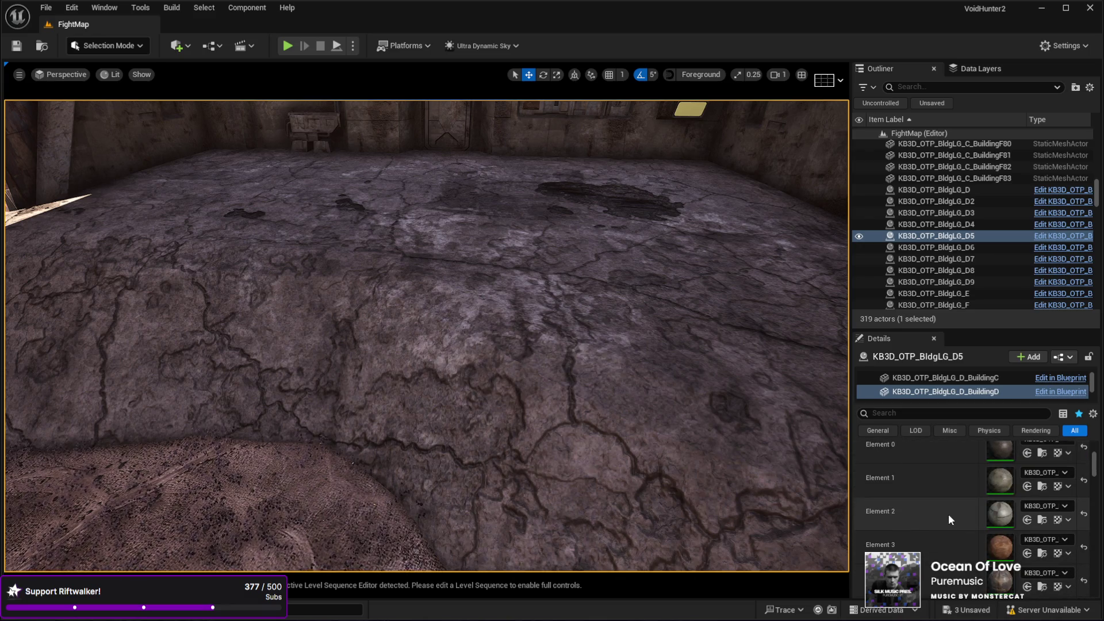
scroll(947, 513, down, 2)
scroll(948, 512, down, 1)
scroll(946, 506, down, 4)
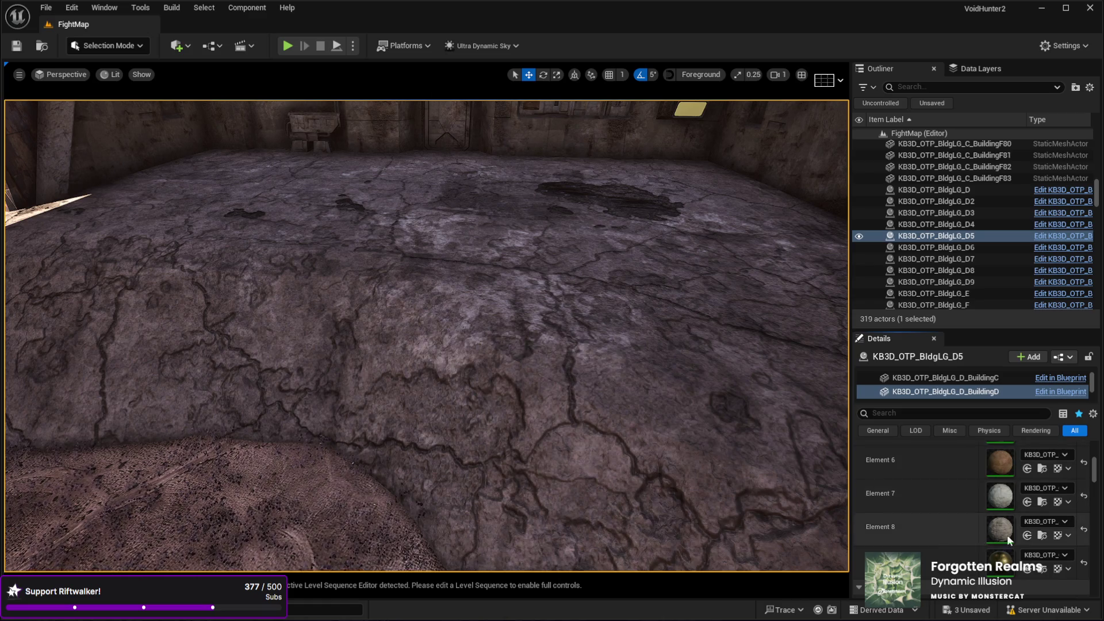
click(1027, 535)
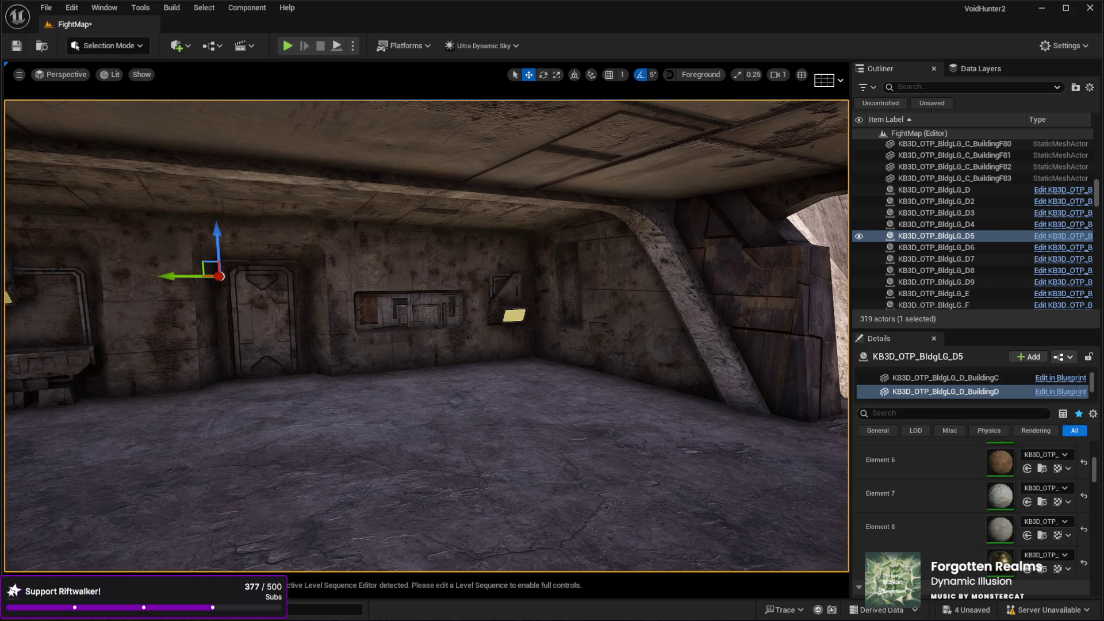
mouse_move(1029, 495)
mouse_down()
mouse_move(441, 423)
mouse_move(417, 447)
mouse_move(385, 434)
mouse_move(439, 419)
mouse_move(468, 160)
mouse_move(439, 523)
mouse_up()
Toggle between move and rotate modes while flying the view around the shelter.
key(e)
key(w)
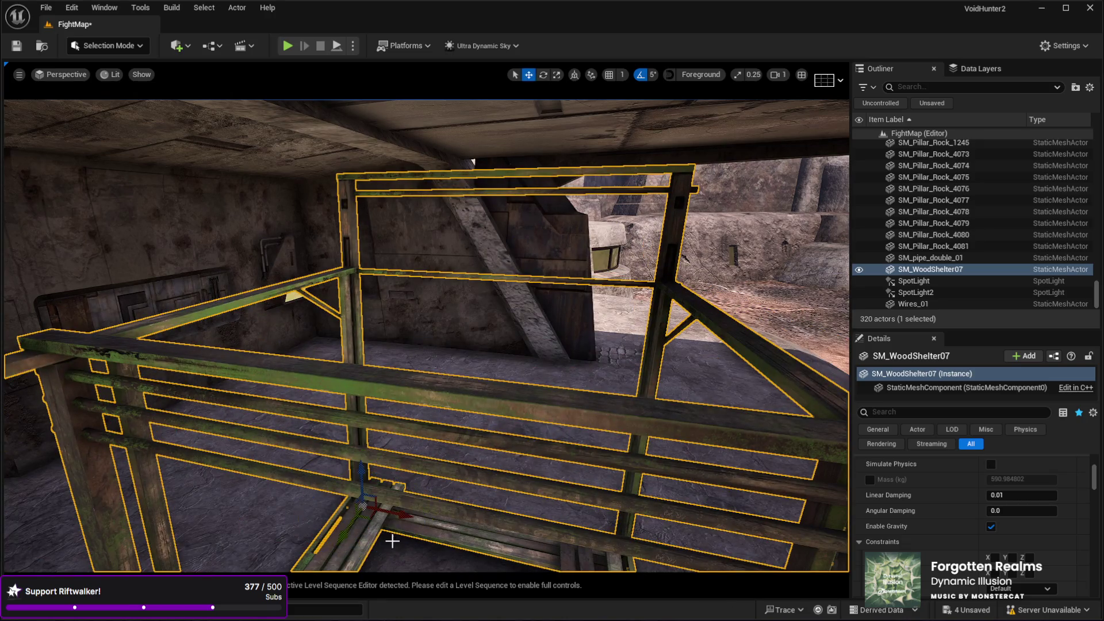
scroll(331, 378, down, 10)
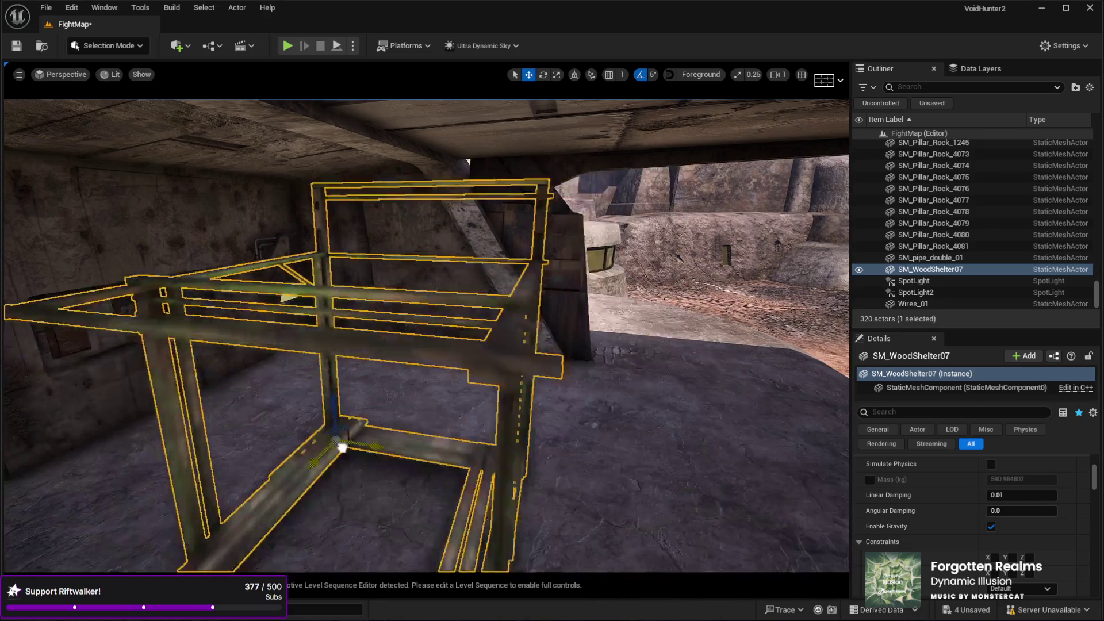
drag(331, 378, 403, 384)
key(e)
drag(519, 403, 519, 404)
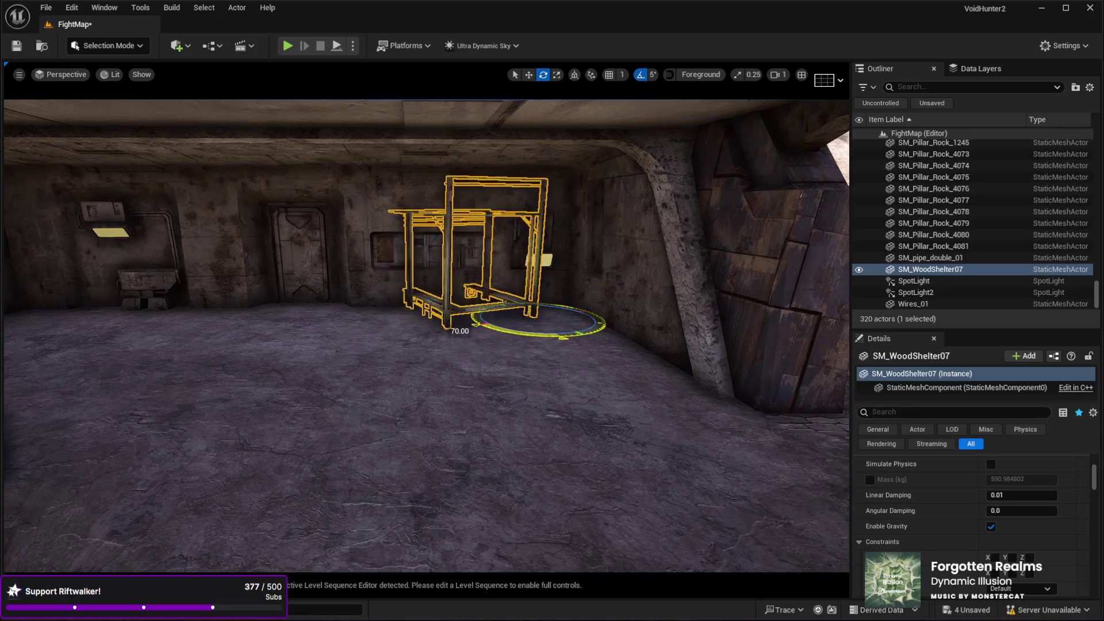
drag(519, 403, 519, 403)
drag(474, 337, 475, 336)
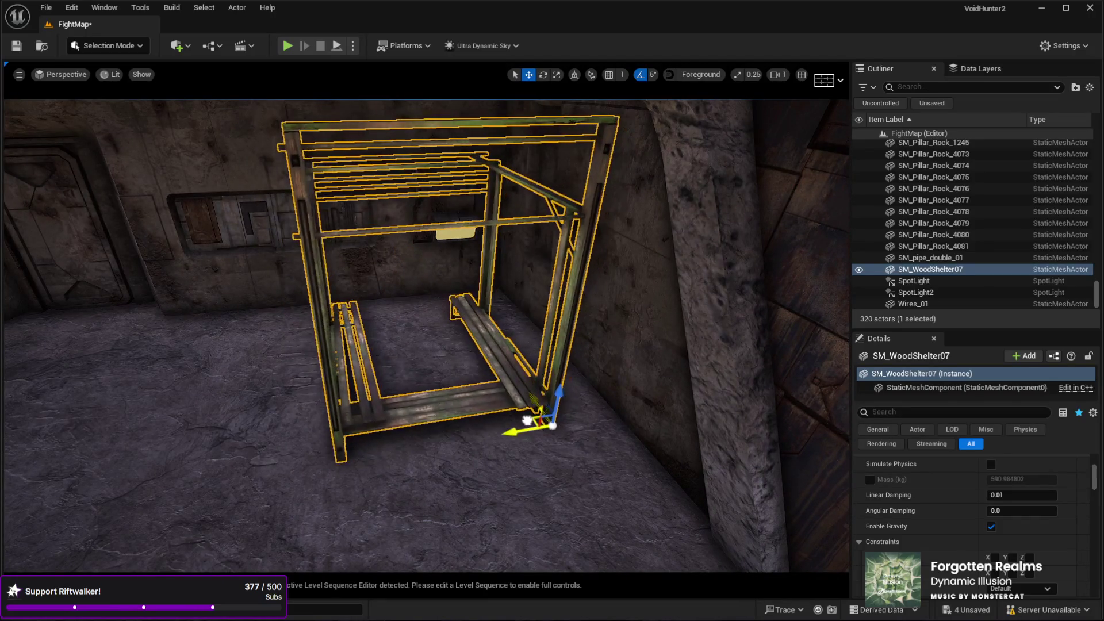
drag(474, 336, 474, 337)
Rotate SM_WoodShelter07 by 5 degrees and Alt-drag a copy, SM_WoodShelter06, beside it.
scroll(524, 422, down, 3)
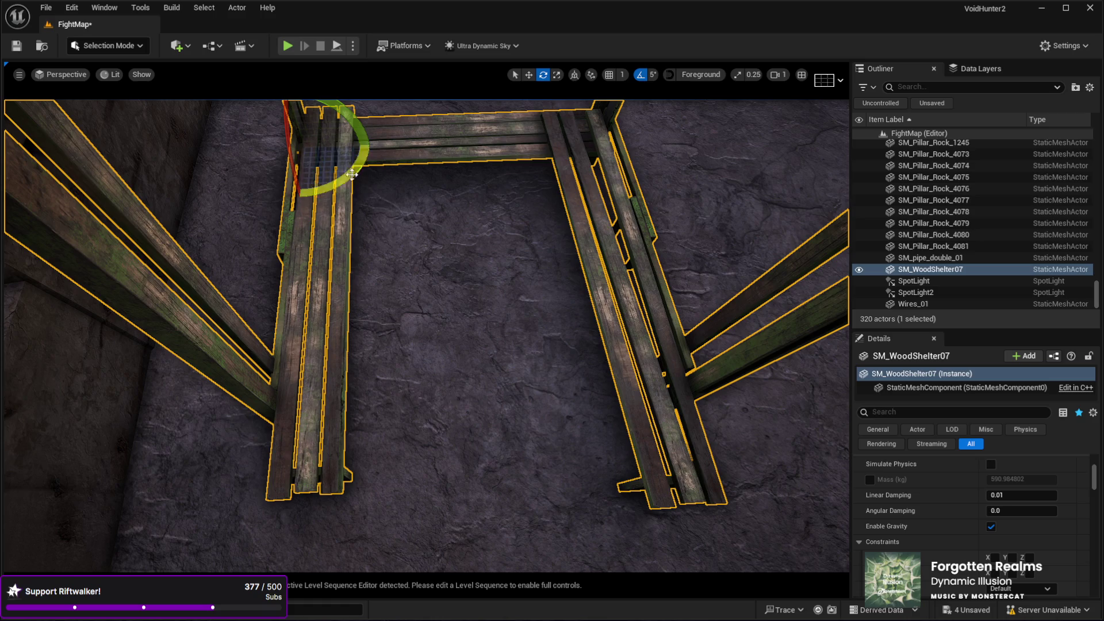
drag(373, 145, 578, 96)
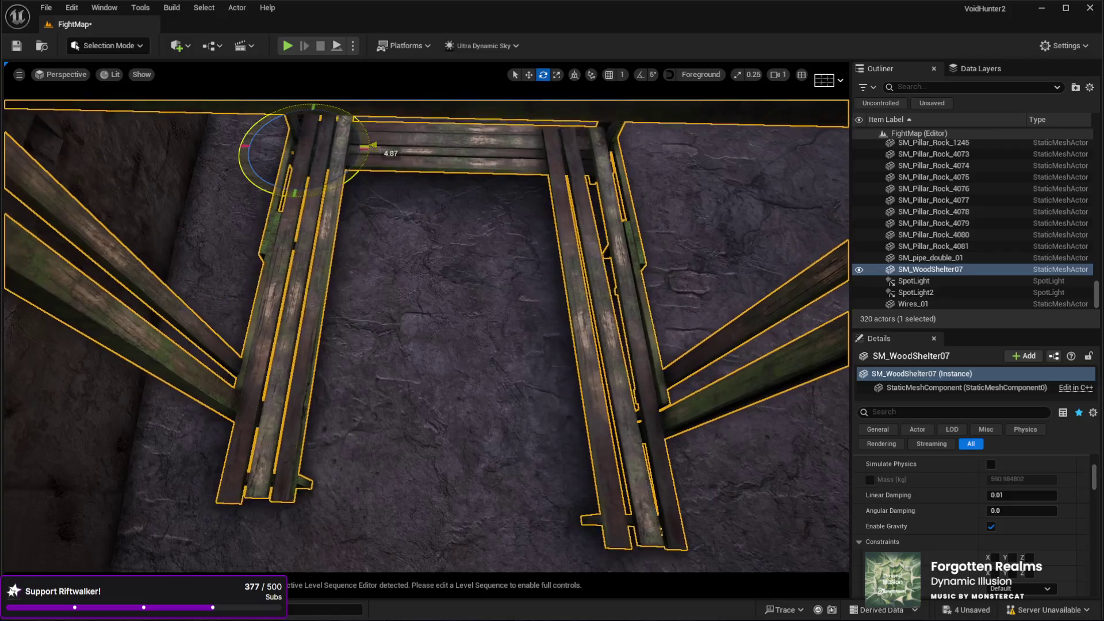
mouse_move(351, 181)
mouse_down()
mouse_move(402, 230)
mouse_move(397, 264)
mouse_move(408, 293)
mouse_move(362, 298)
mouse_move(384, 328)
mouse_up()
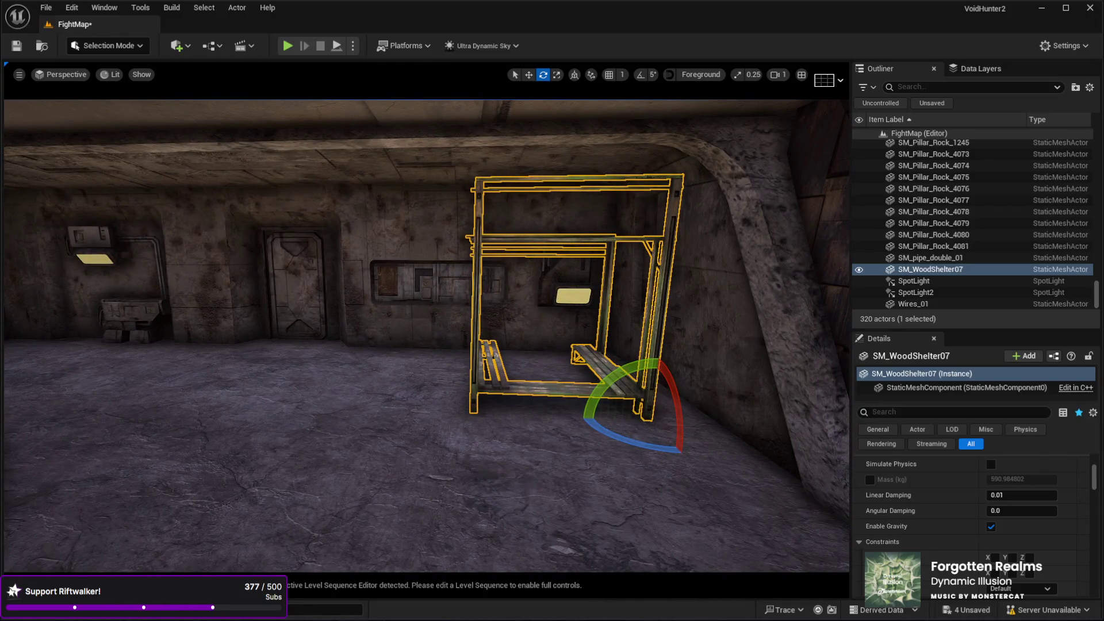
mouse_move(586, 404)
mouse_down()
mouse_move(262, 409)
mouse_move(330, 414)
mouse_move(264, 397)
mouse_move(315, 432)
mouse_move(345, 426)
mouse_move(259, 428)
mouse_move(259, 406)
mouse_move(247, 402)
mouse_move(350, 424)
mouse_up()
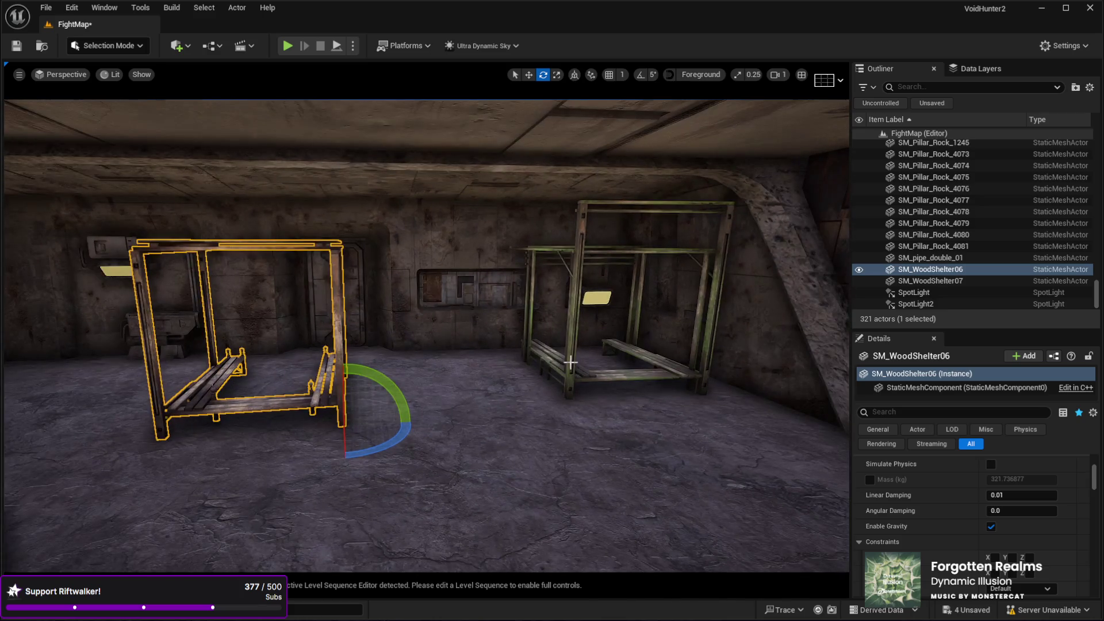
Paste SM_WoodShelter07's location and rotation onto SM_WoodShelter06.
click(563, 365)
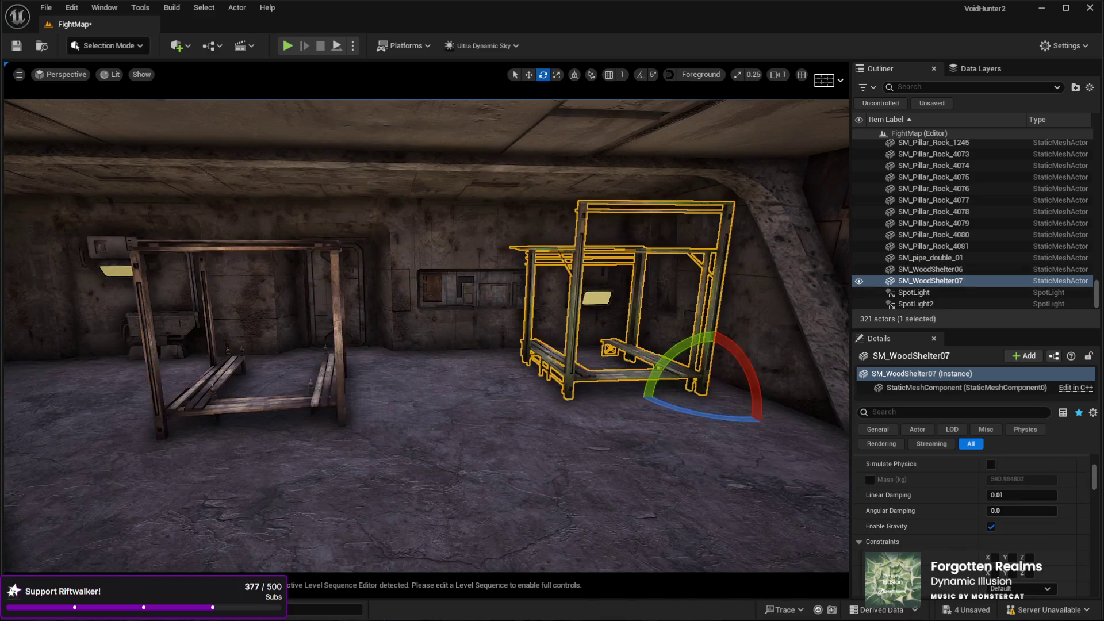
key(f)
scroll(964, 529, up, 5)
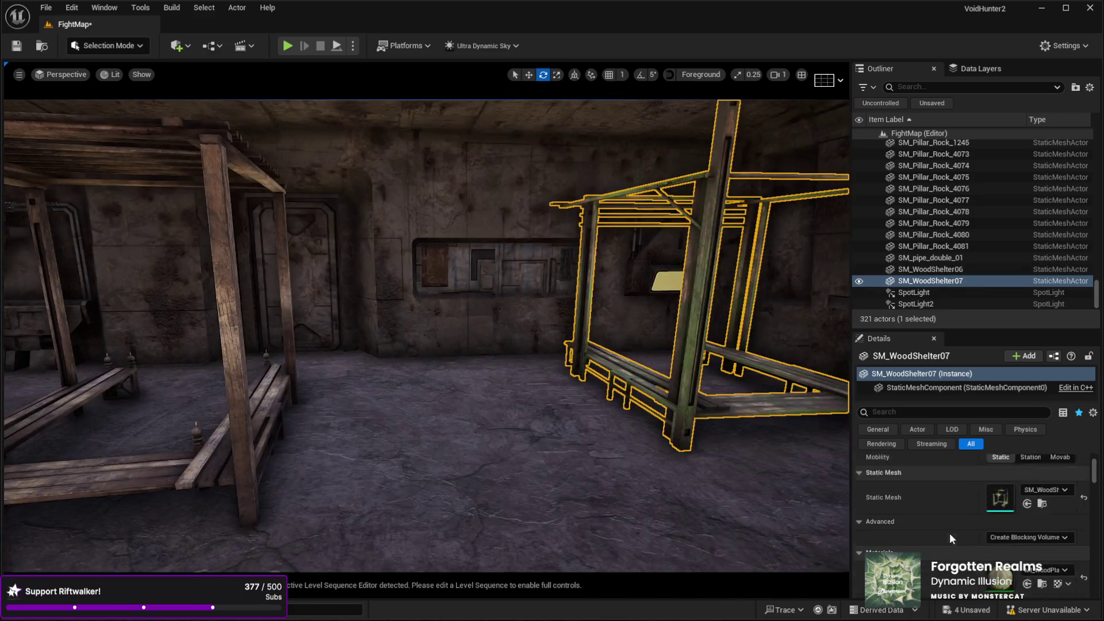
click(201, 485)
right_click(951, 495)
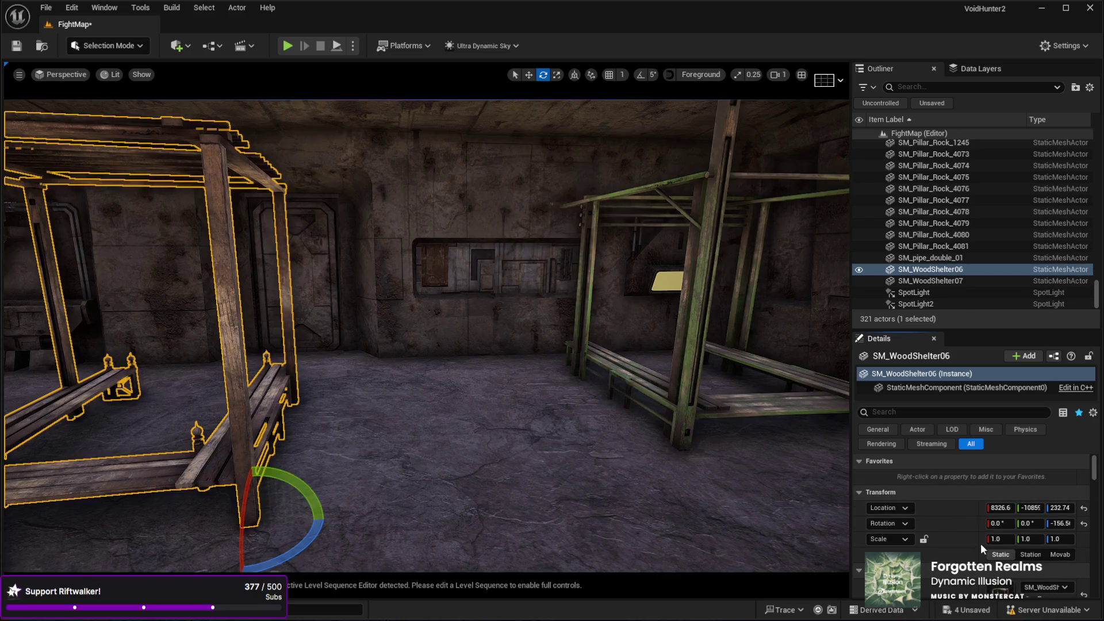
click(969, 572)
key(f)
Slide SM_WoodShelter06 left along X across the room.
key(w)
mouse_move(637, 424)
mouse_down()
mouse_move(375, 456)
mouse_move(438, 431)
mouse_move(554, 466)
mouse_up()
drag(707, 411, 283, 485)
drag(219, 547, 219, 547)
Duplicate SM_WoodShelter06 to the right, undo a 91° turn, and enable rotation angle snapping.
key(ctrl+d)
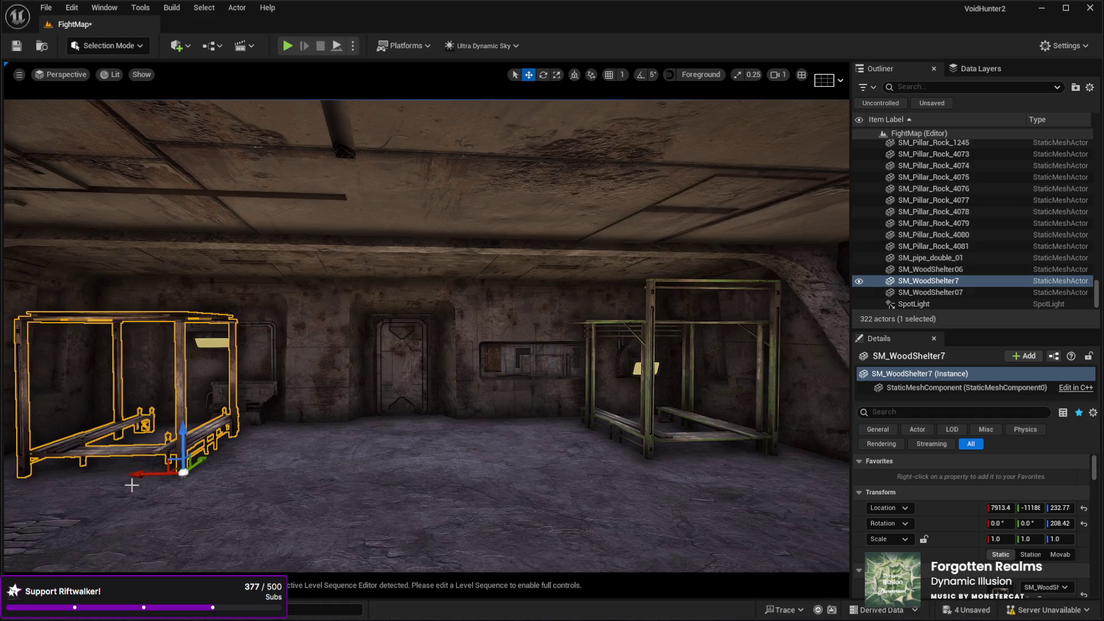
mouse_move(138, 475)
mouse_down()
mouse_move(199, 492)
mouse_move(590, 501)
mouse_move(441, 528)
mouse_move(437, 498)
mouse_move(437, 519)
mouse_up()
key(e)
mouse_move(520, 474)
mouse_down()
mouse_move(454, 429)
mouse_move(431, 427)
mouse_up()
key(ctrl+z)
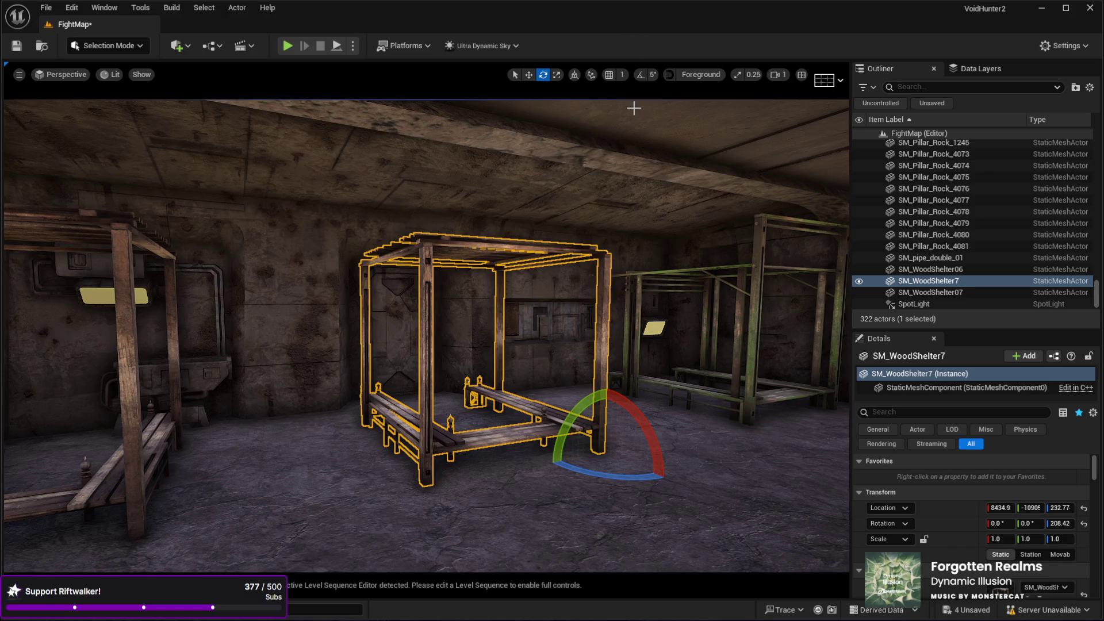
click(640, 74)
Rotate SM_WoodShelter7 by 25° and move it under the overhang.
mouse_move(587, 467)
mouse_down()
mouse_move(545, 460)
mouse_move(532, 446)
mouse_move(545, 433)
mouse_up()
key(w)
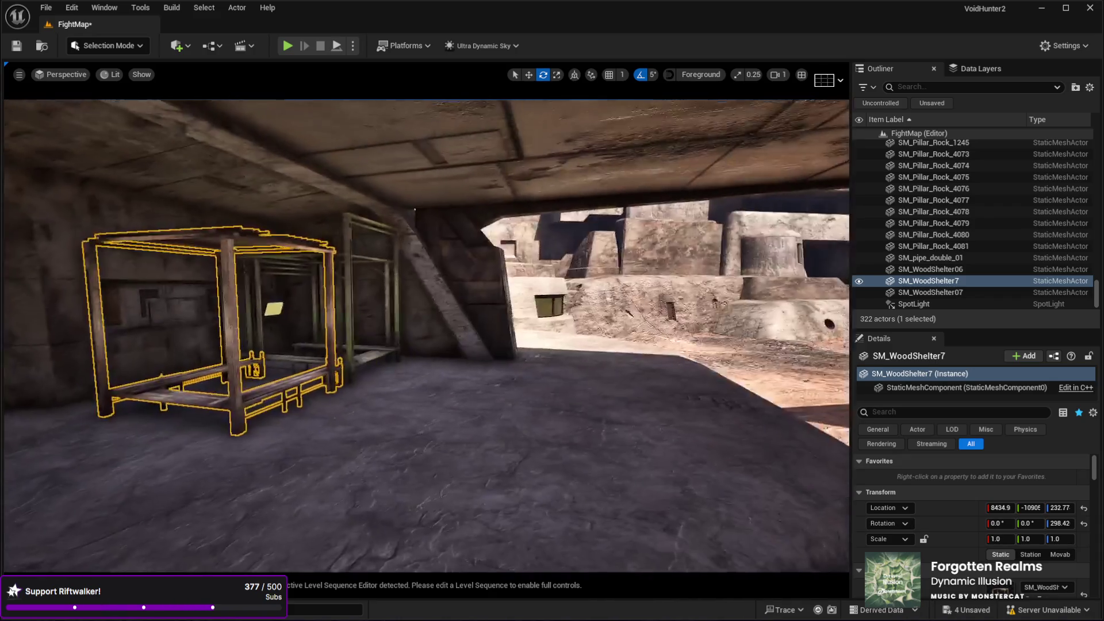
key(w)
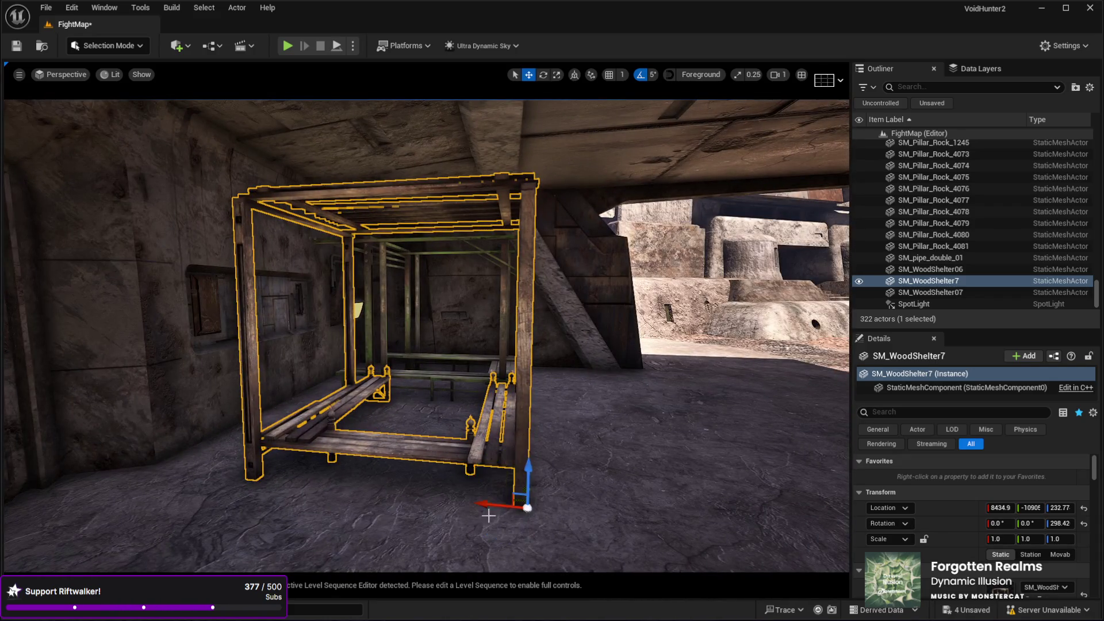
drag(487, 505, 843, 460)
key(s)
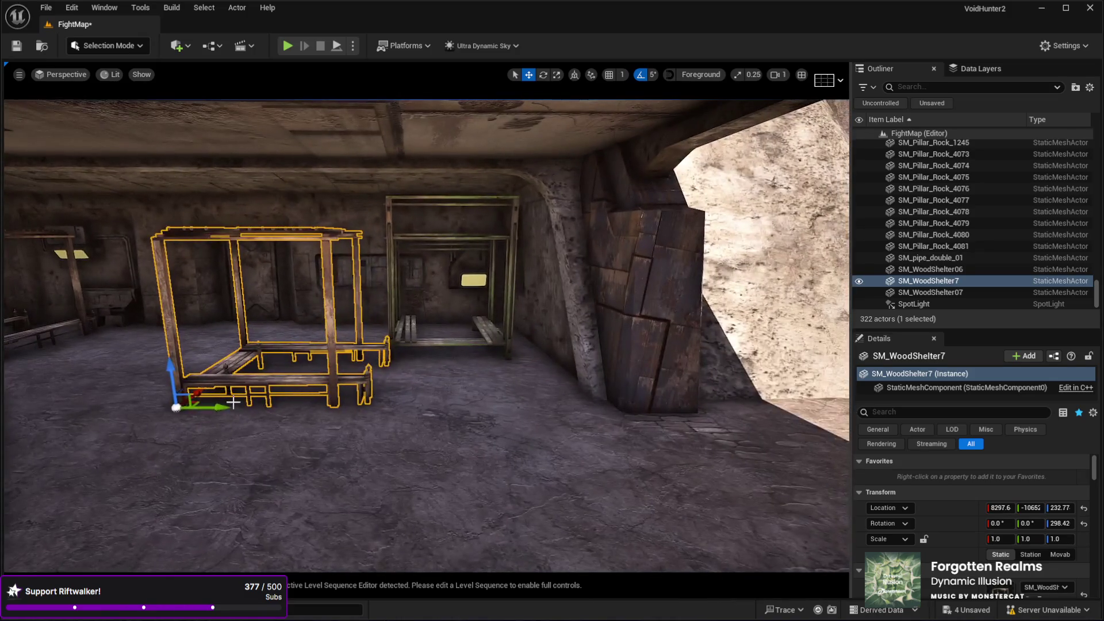
mouse_move(222, 410)
mouse_down()
mouse_move(438, 420)
mouse_move(374, 362)
mouse_move(518, 359)
mouse_up()
mouse_move(253, 360)
mouse_down()
mouse_move(590, 360)
mouse_move(173, 103)
mouse_up()
Alt-drag a copy, SM_WoodShelter8, to the left, then turn SM_WoodShelter07 by 90°.
alt+click(701, 430)
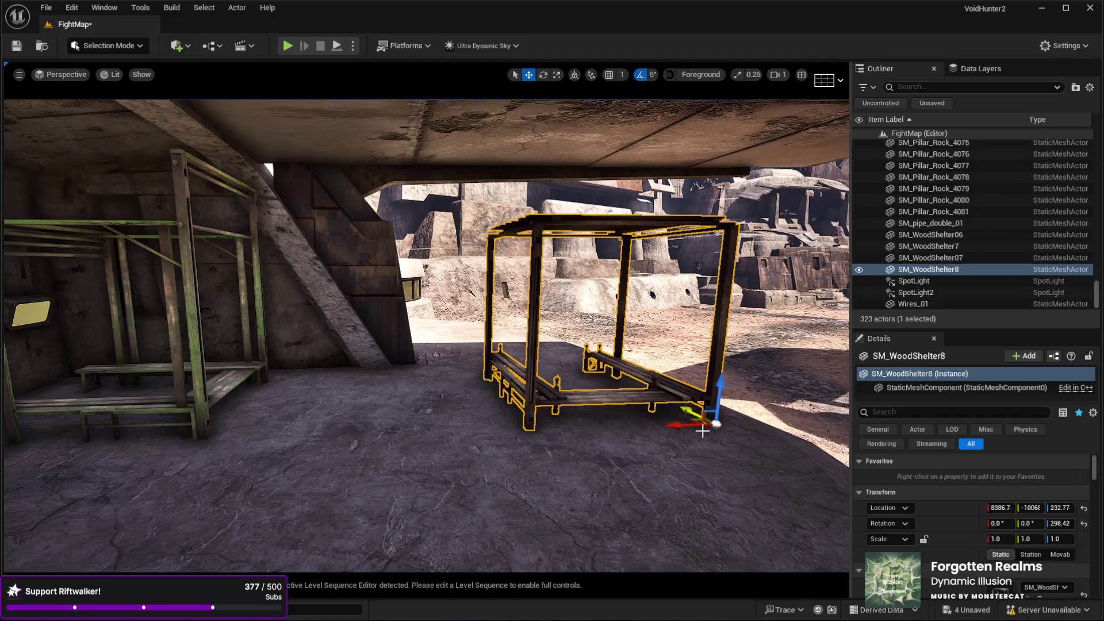
drag(701, 430, 395, 419)
click(407, 398)
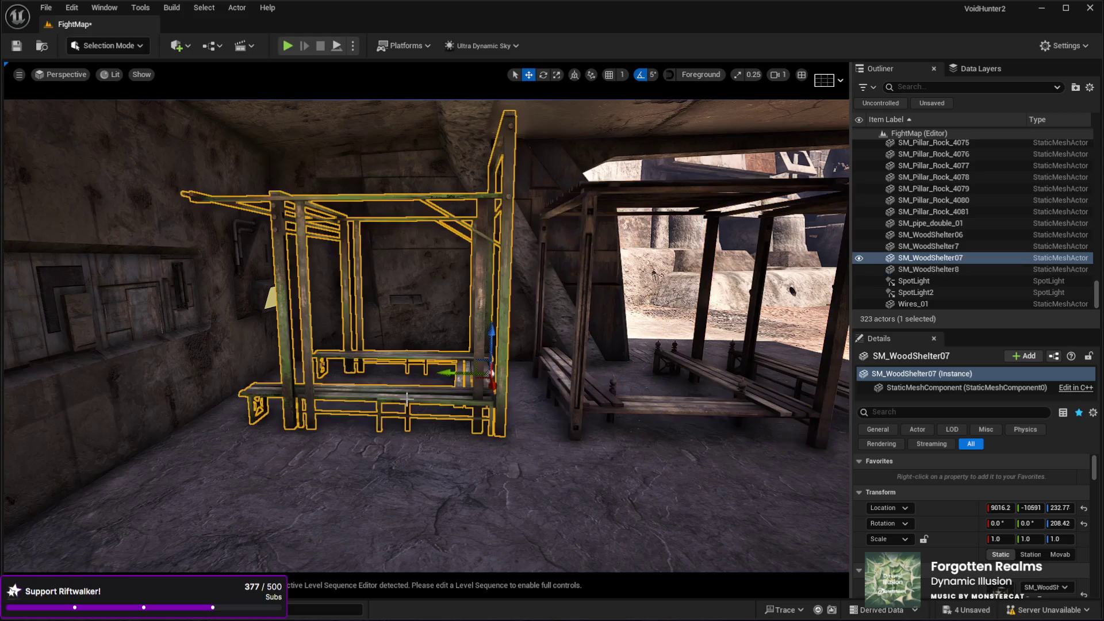
key(e)
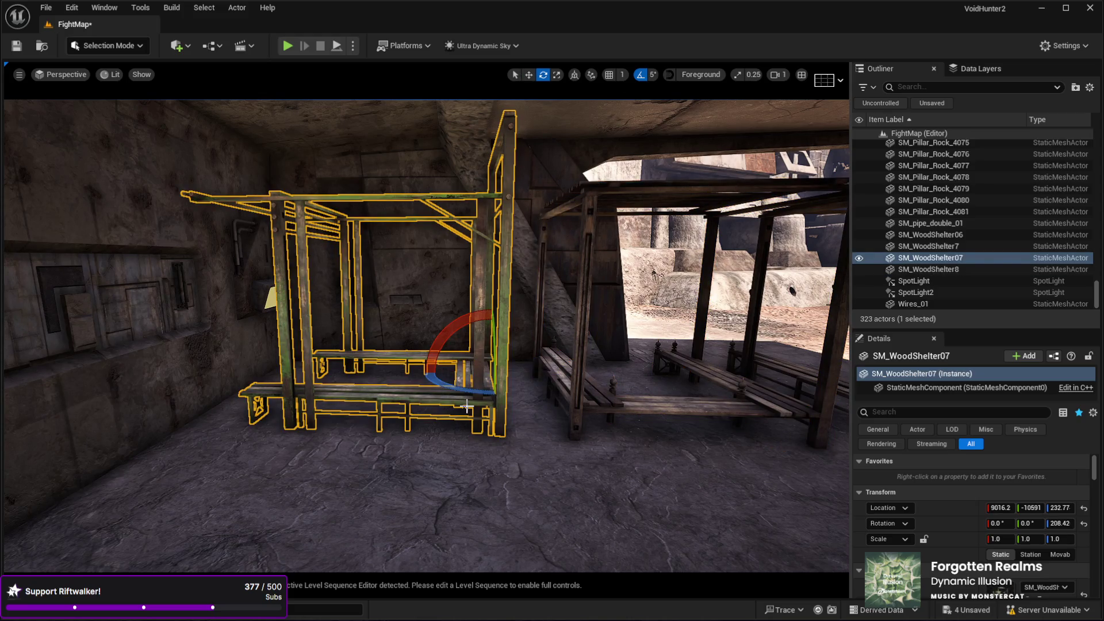
mouse_move(472, 393)
mouse_down()
mouse_move(403, 377)
mouse_move(428, 380)
mouse_move(422, 356)
mouse_move(469, 413)
mouse_move(402, 417)
mouse_move(468, 410)
mouse_up()
key(w)
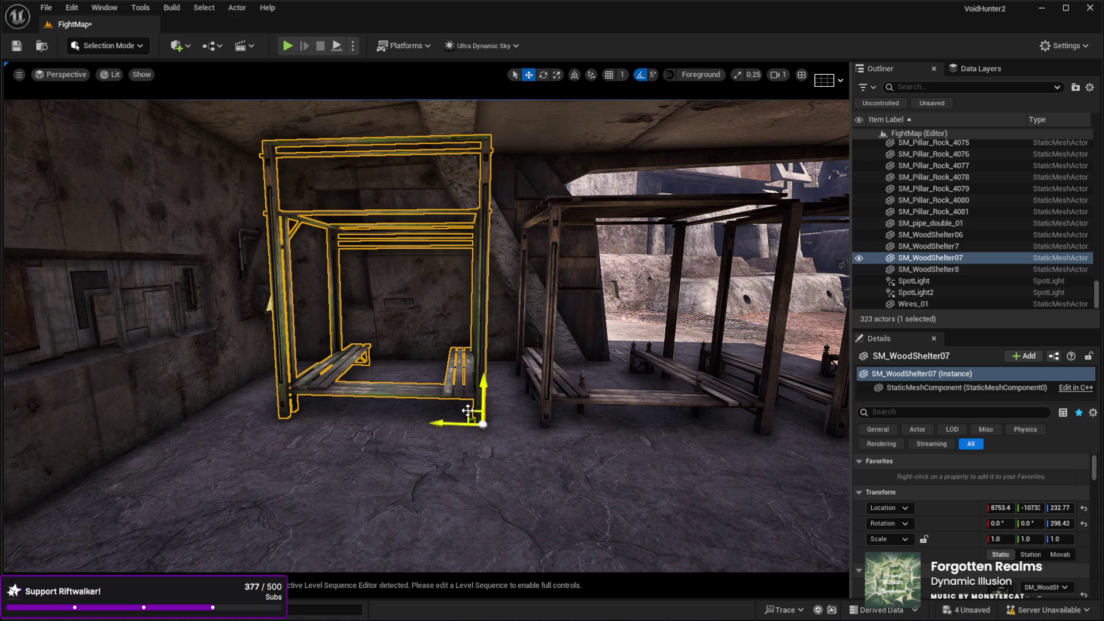
Duplicate the left wooden bed frame as SM_WoodShelter9 and move it mid-room.
mouse_move(246, 418)
mouse_down()
mouse_move(224, 357)
mouse_move(242, 345)
mouse_move(339, 322)
mouse_move(303, 379)
mouse_move(345, 402)
mouse_move(316, 377)
mouse_up()
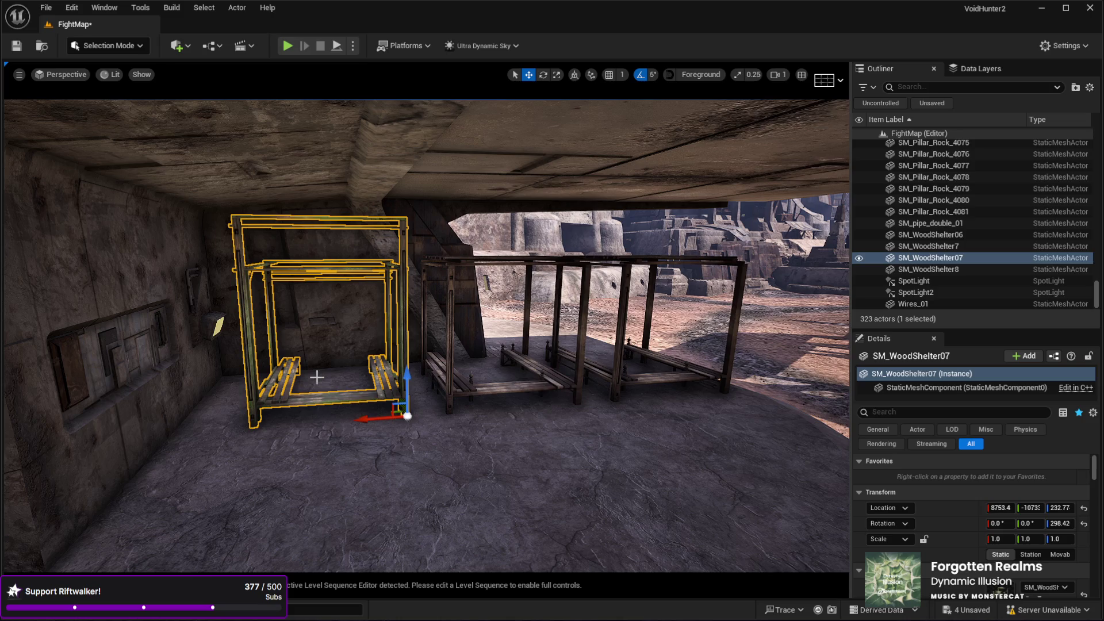
mouse_move(342, 467)
mouse_down()
mouse_move(310, 450)
mouse_move(402, 450)
mouse_up()
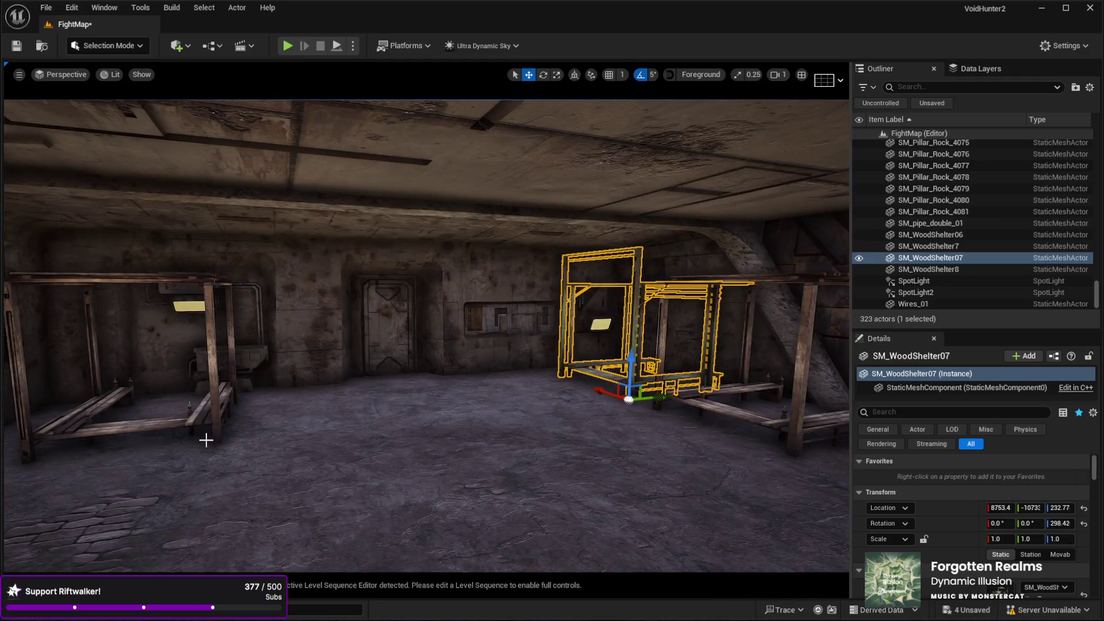
click(206, 440)
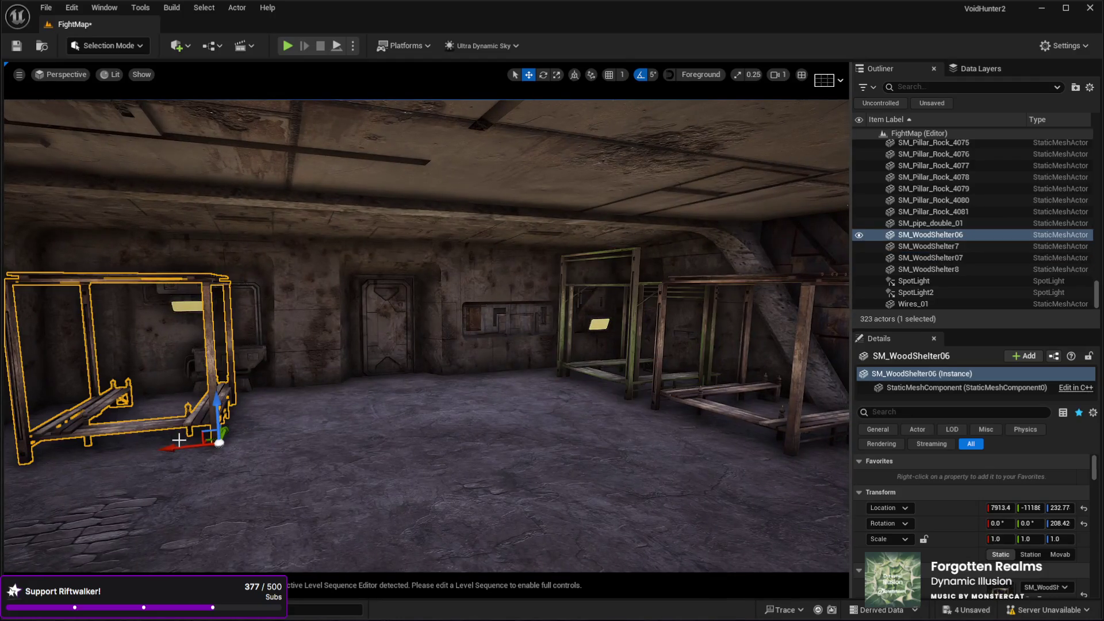
key(ctrl+d)
drag(175, 448, 386, 426)
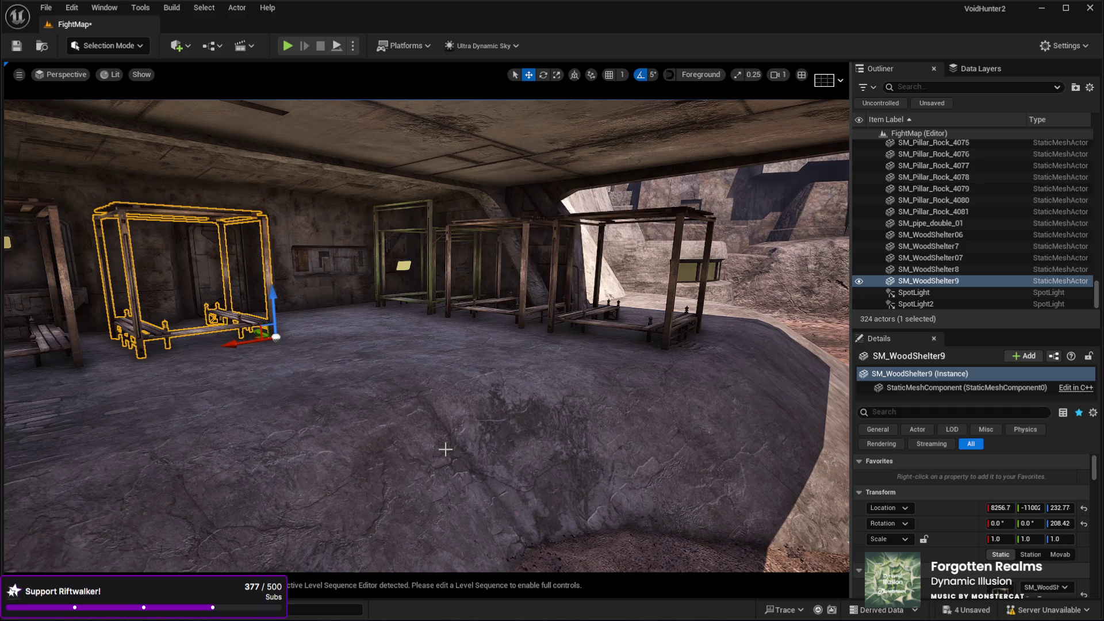
From the sunlit courtyard view, select SM_WoodShelter7 with the rotate tool active.
mouse_move(382, 345)
mouse_down()
mouse_move(381, 299)
mouse_move(395, 299)
mouse_move(392, 485)
mouse_up()
key(e)
click(356, 426)
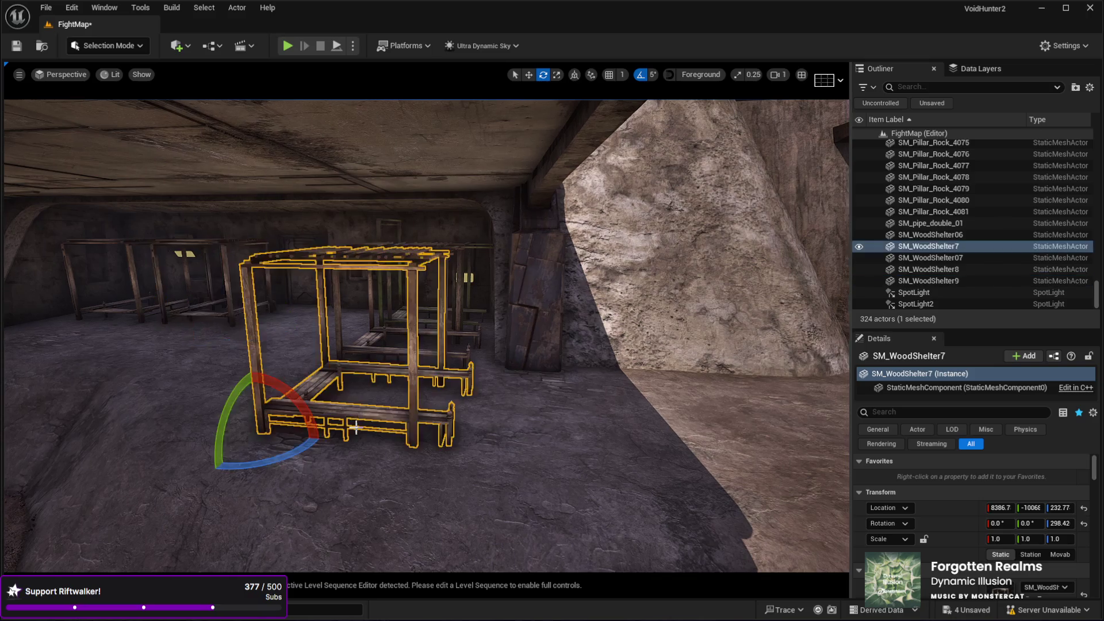
Turn SM_WoodShelter7 by -90° to 208.42° and move it onto the sunlit rock ledge.
mouse_move(276, 468)
mouse_down()
mouse_move(198, 429)
mouse_move(633, 446)
mouse_up()
key(w)
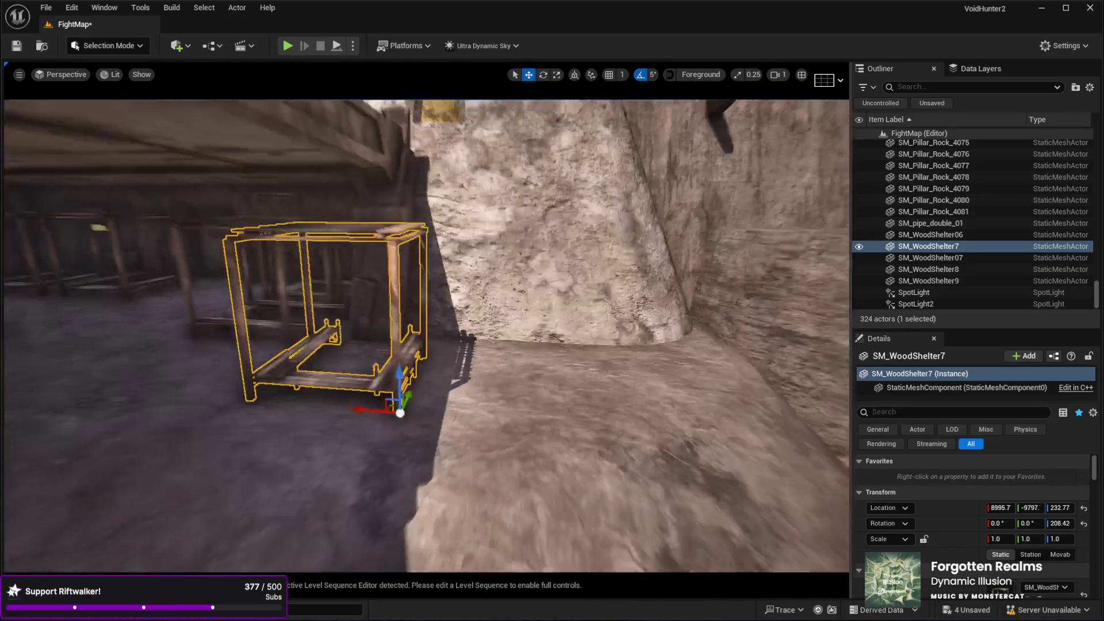
scroll(443, 444, down, 2)
drag(387, 396, 496, 448)
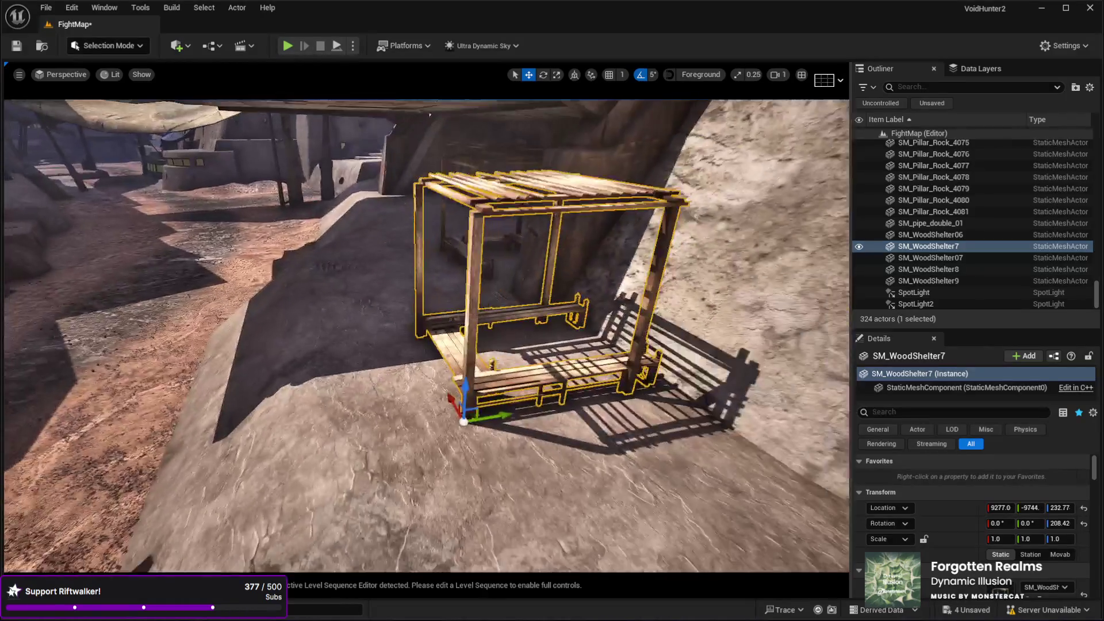
mouse_move(387, 289)
mouse_down()
mouse_move(544, 366)
mouse_move(548, 395)
mouse_move(438, 423)
mouse_move(533, 409)
mouse_up()
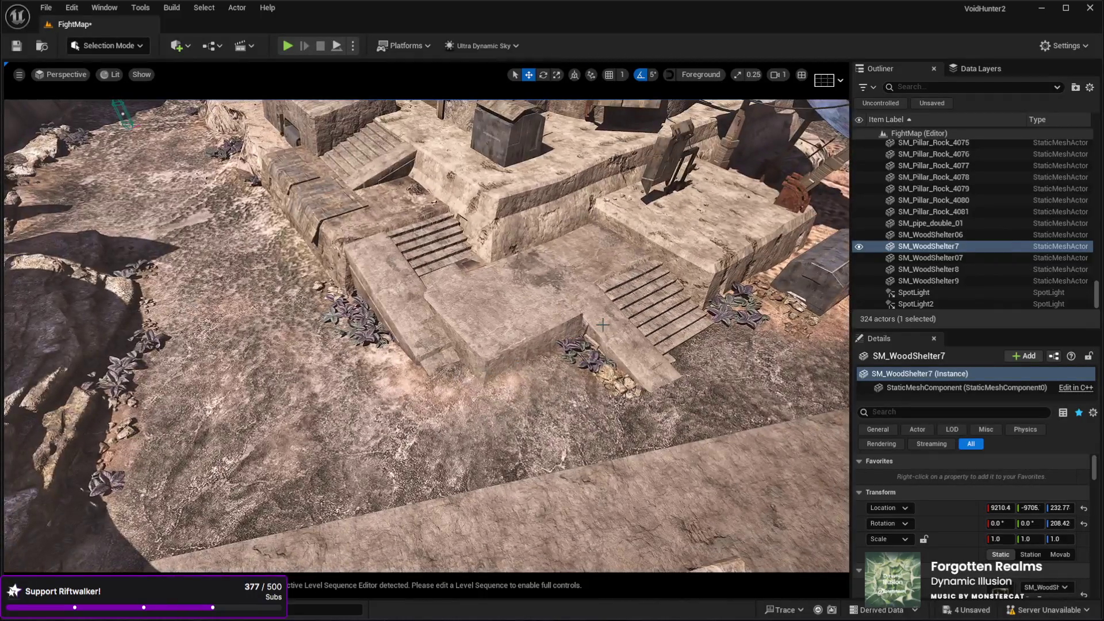
Duplicate the stone stairs with their side ramp in front of the cave opening.
ctrl+click(602, 324)
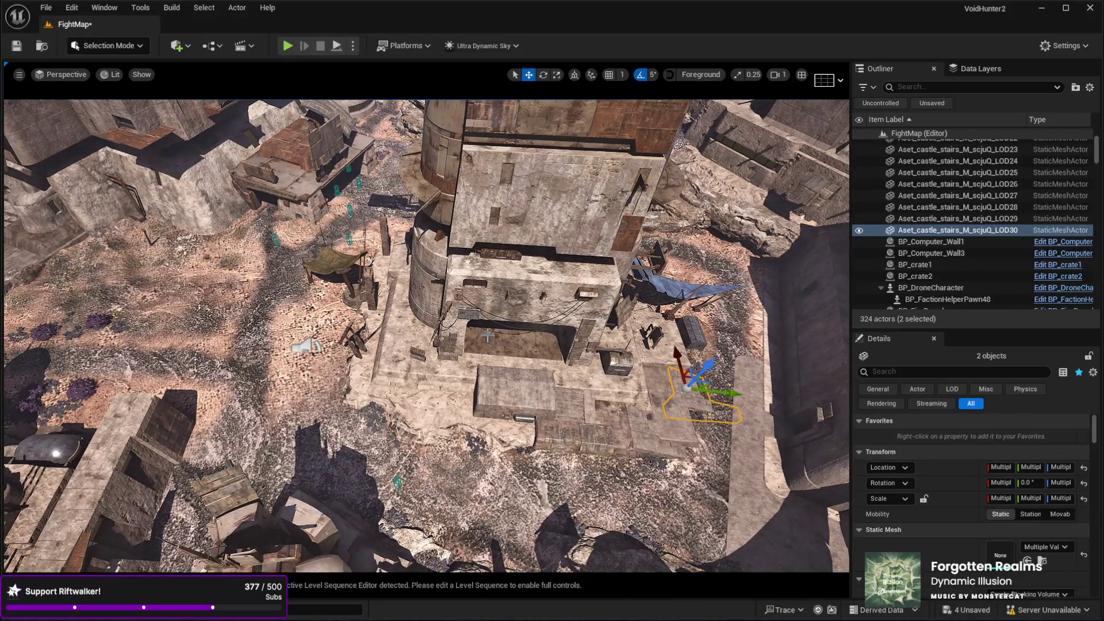
key(ctrl+d)
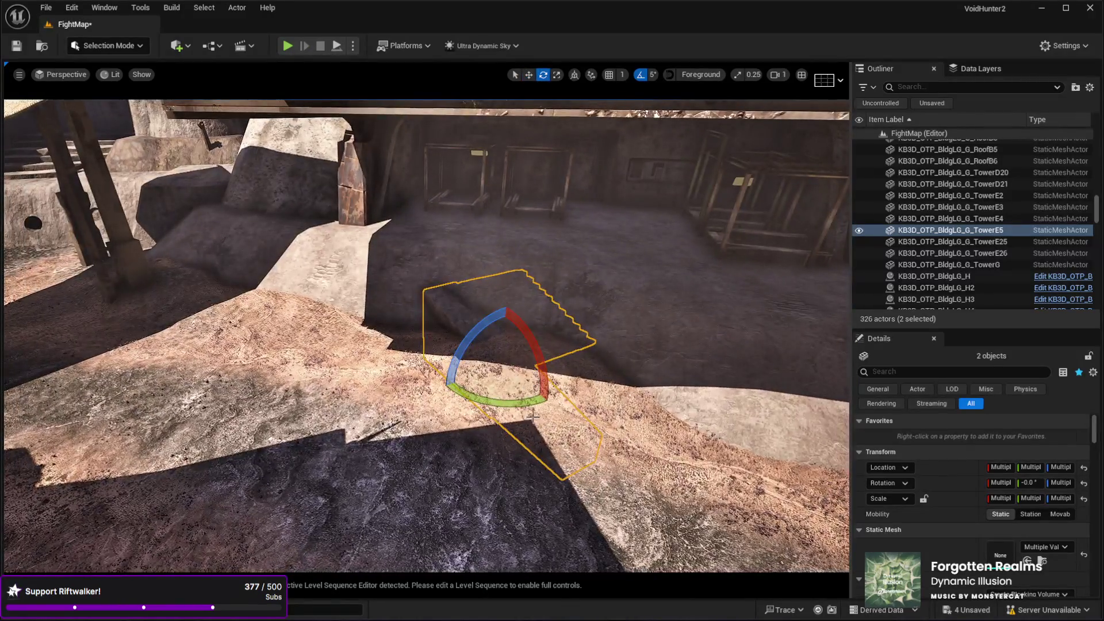
drag(533, 415, 532, 416)
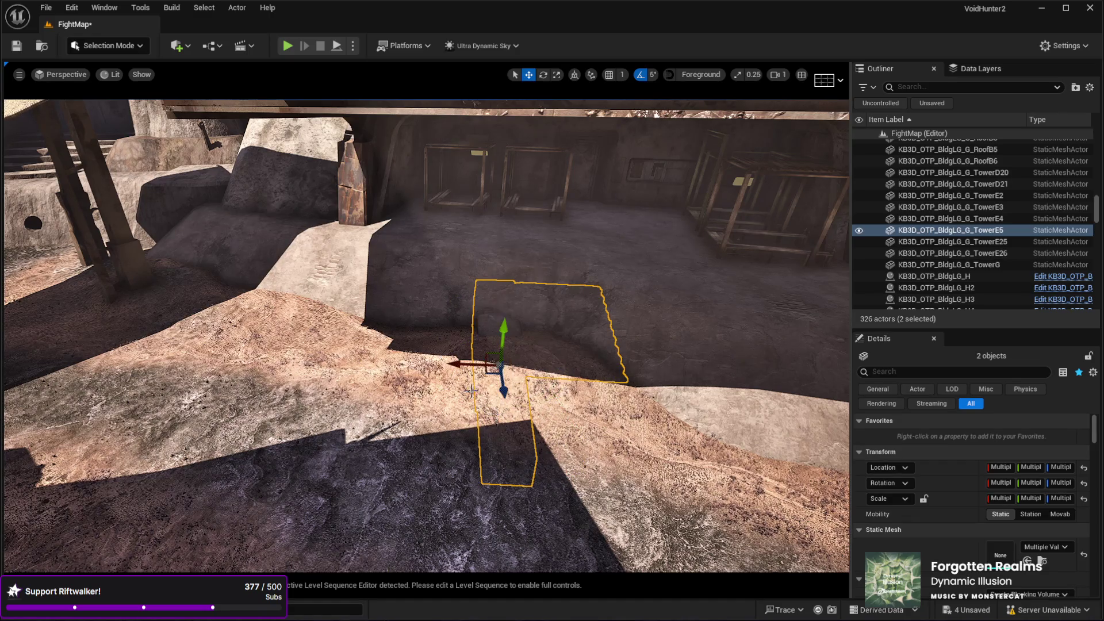
drag(359, 373, 358, 345)
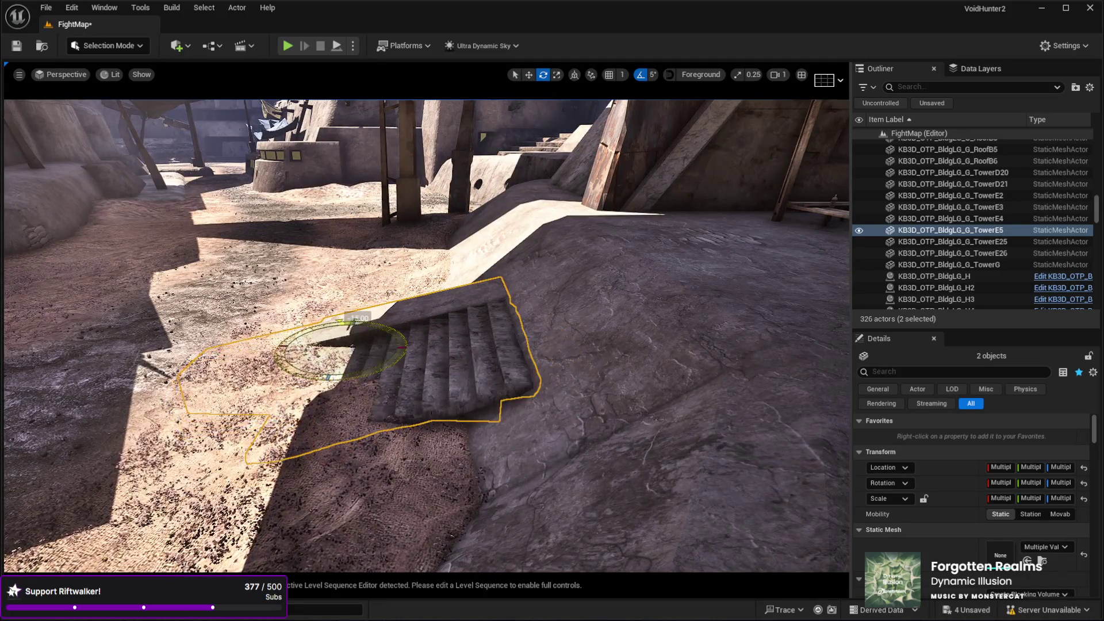
drag(358, 345, 358, 322)
drag(304, 374, 304, 383)
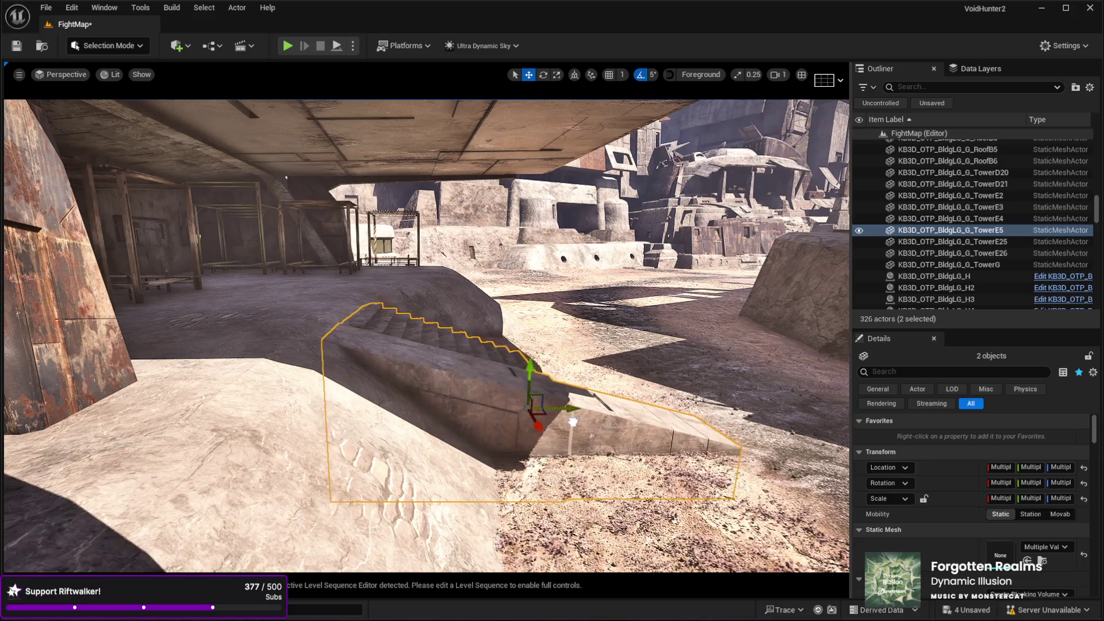
drag(427, 333, 426, 333)
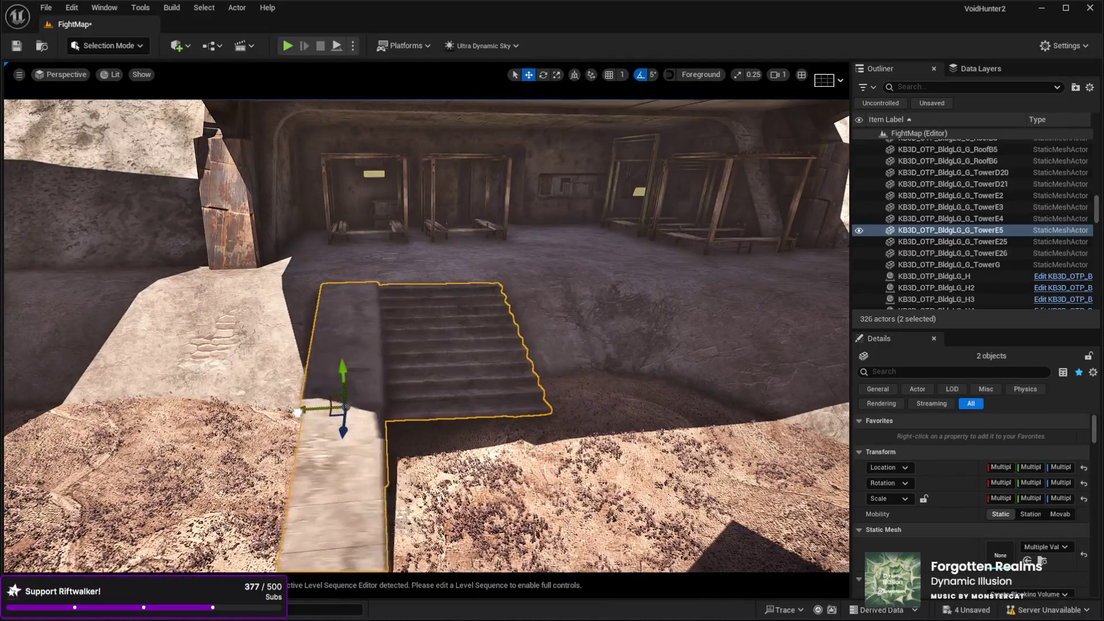
drag(218, 424, 274, 404)
click(413, 361)
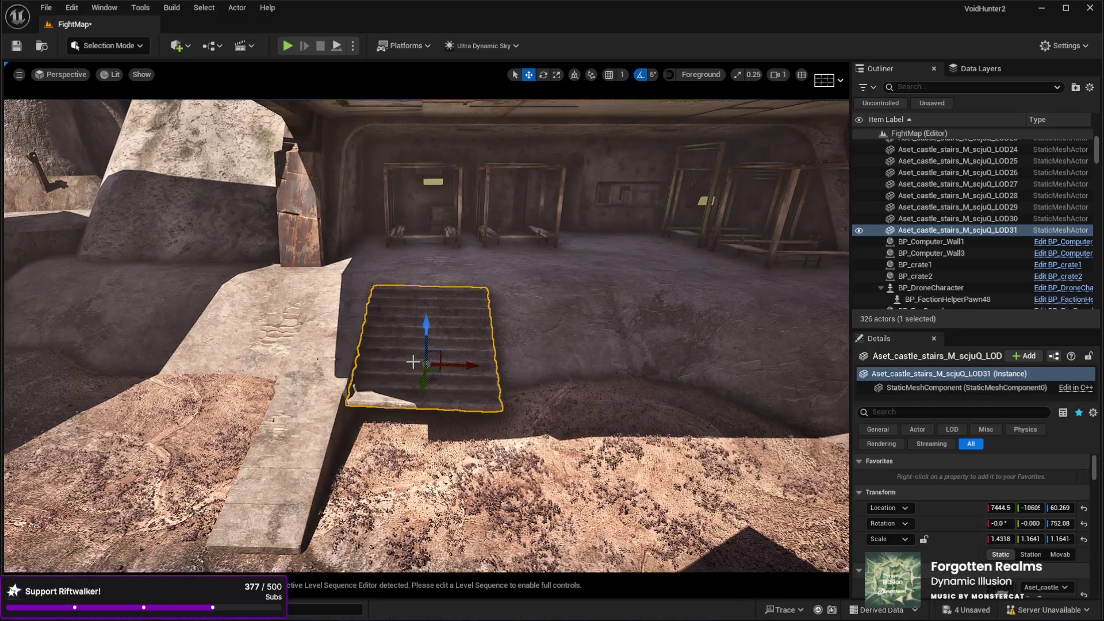
Place stairs copy LOD32 beside the first flight and duplicate the side ramp as TowerE6.
key(ctrl+d)
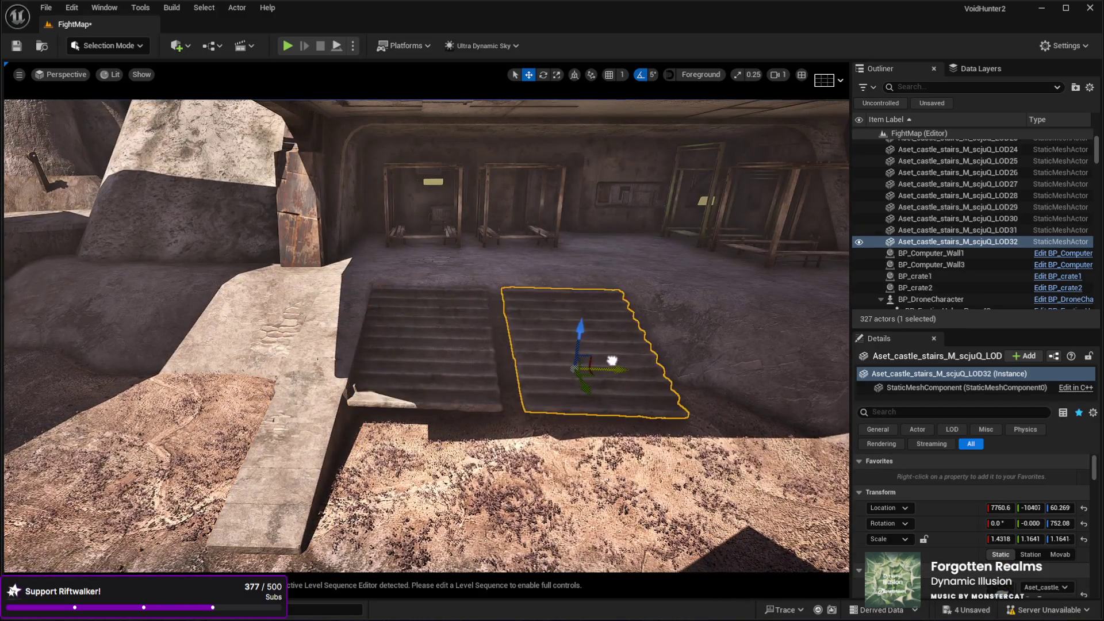
drag(598, 361, 594, 362)
key(f)
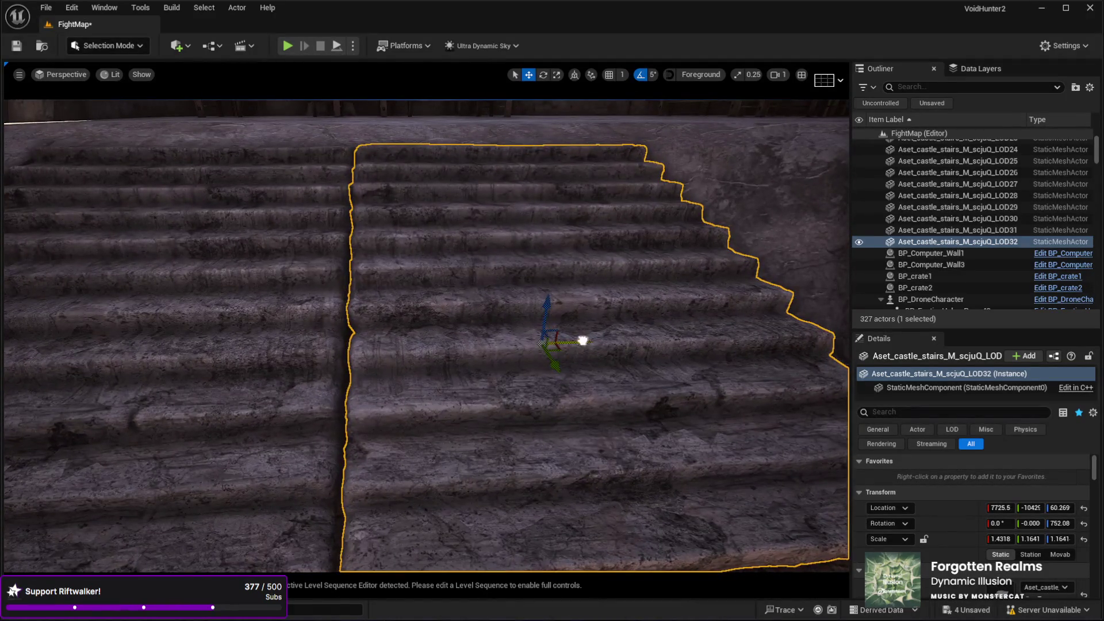
drag(582, 340, 550, 352)
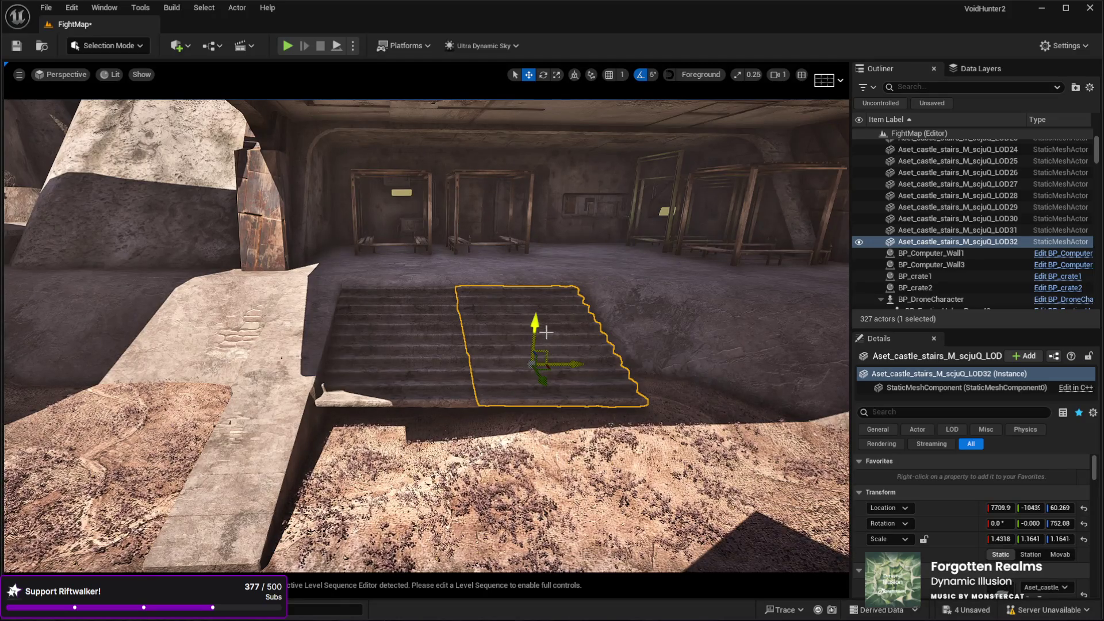
drag(460, 306, 271, 350)
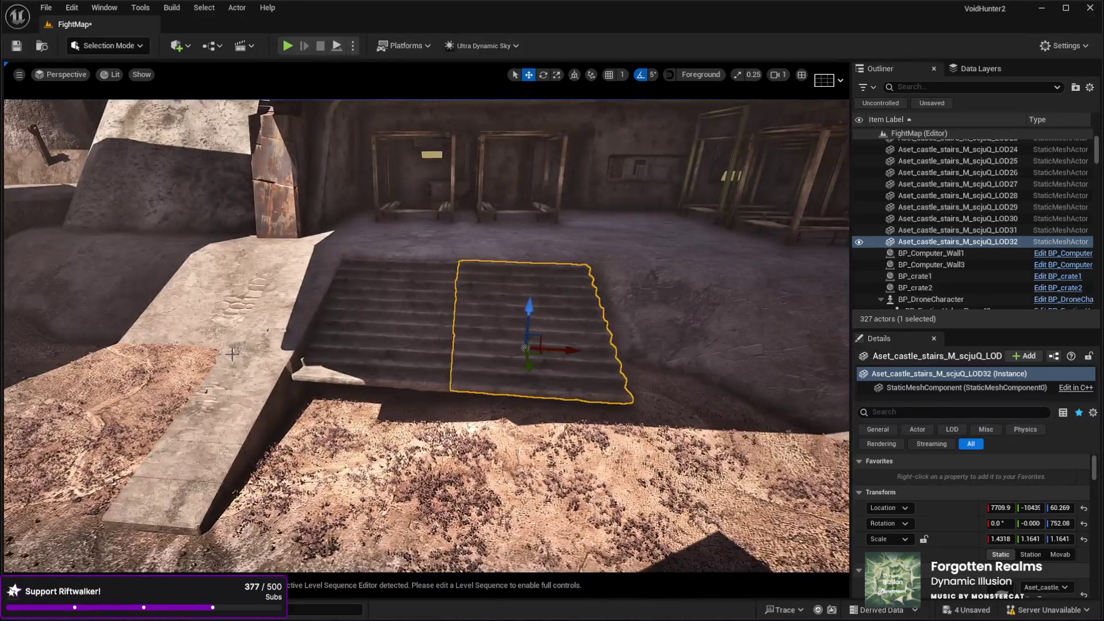
click(247, 353)
key(ctrl+d)
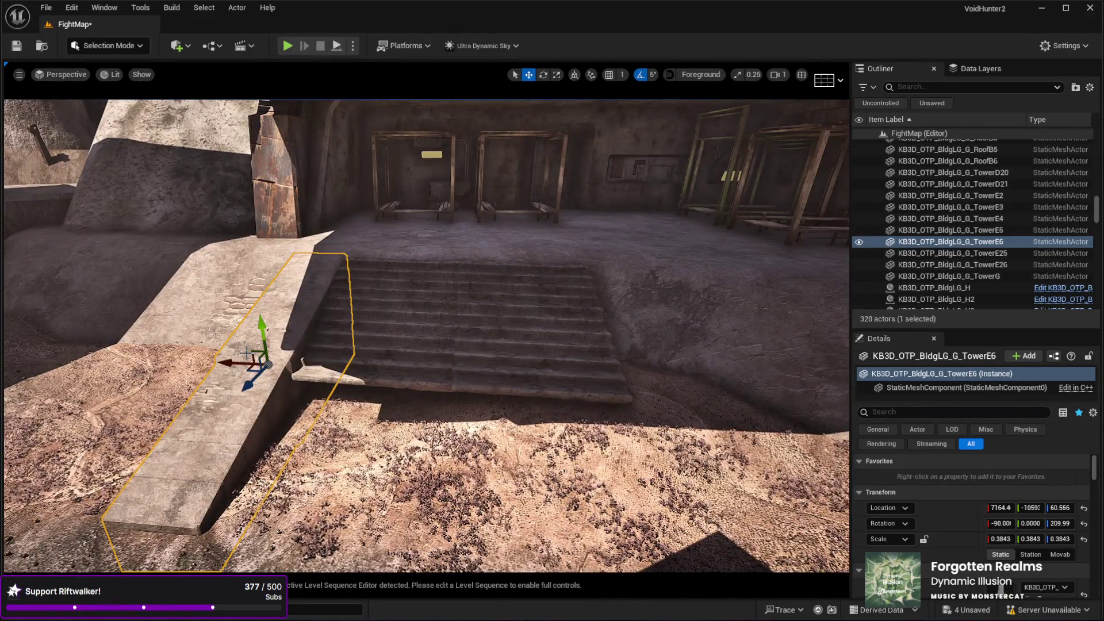
Try moving, mirroring and rotating the ramp copy, then delete it.
mouse_move(233, 361)
mouse_down()
mouse_move(414, 345)
mouse_move(577, 365)
mouse_move(475, 348)
mouse_move(463, 331)
mouse_up()
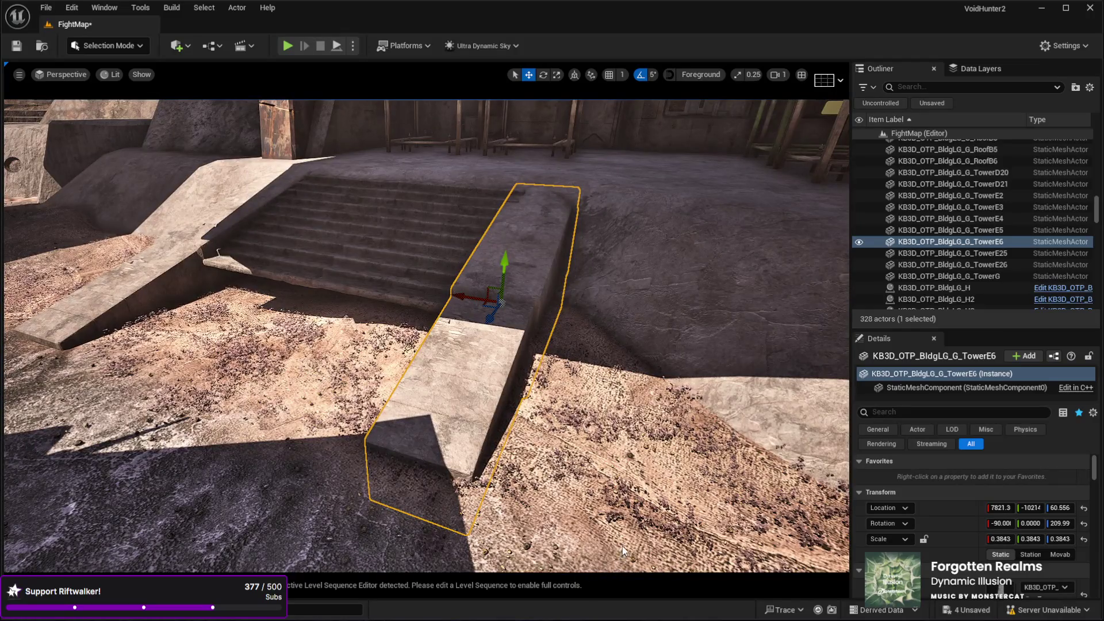
key(ctrl+m)
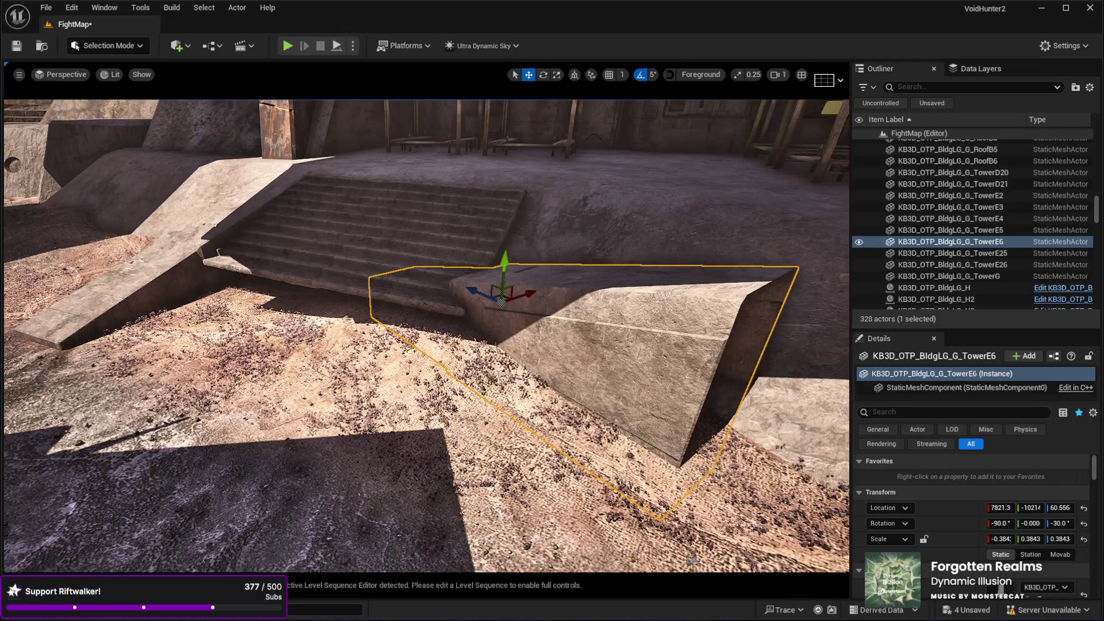
key(e)
mouse_move(546, 314)
mouse_down()
mouse_move(548, 287)
mouse_move(486, 306)
mouse_move(425, 264)
mouse_up()
key(ctrl+z)
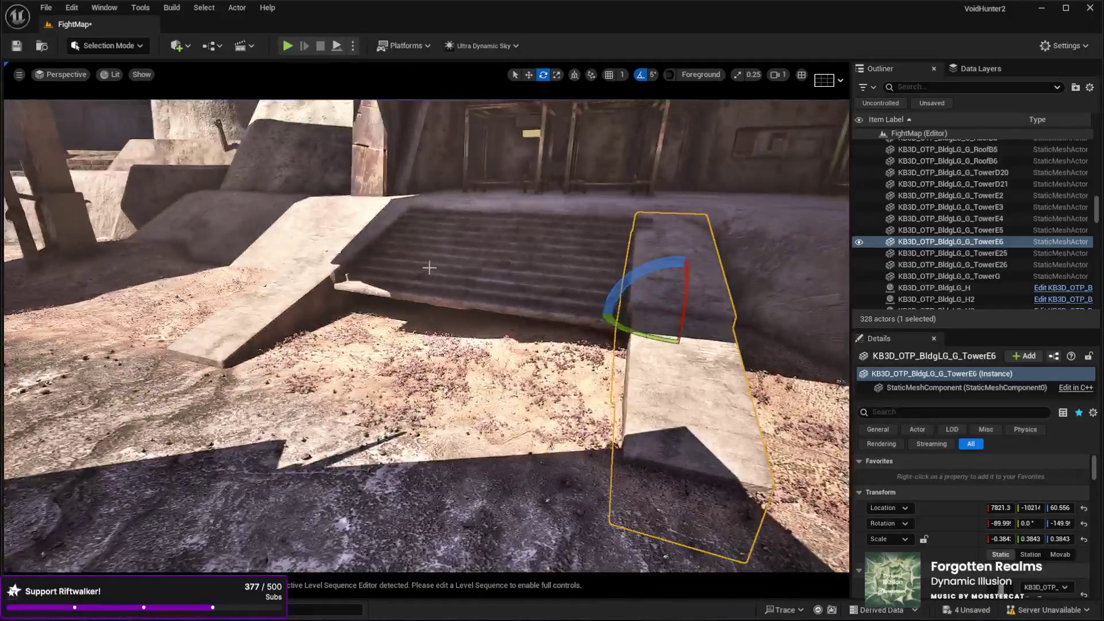
key(ctrl+z)
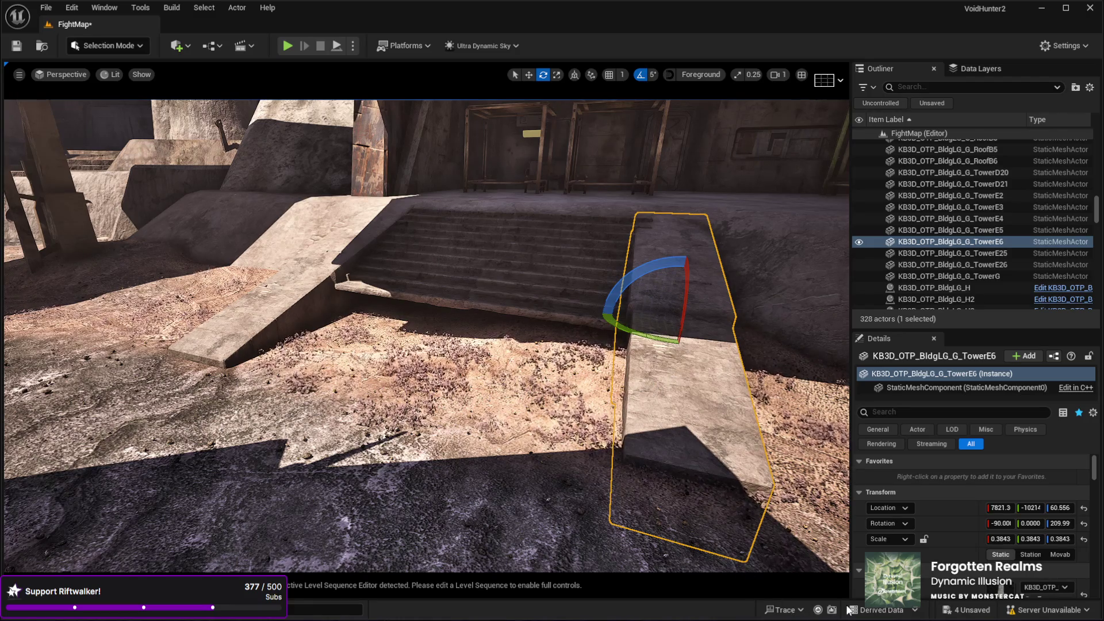
key(ctrl+z)
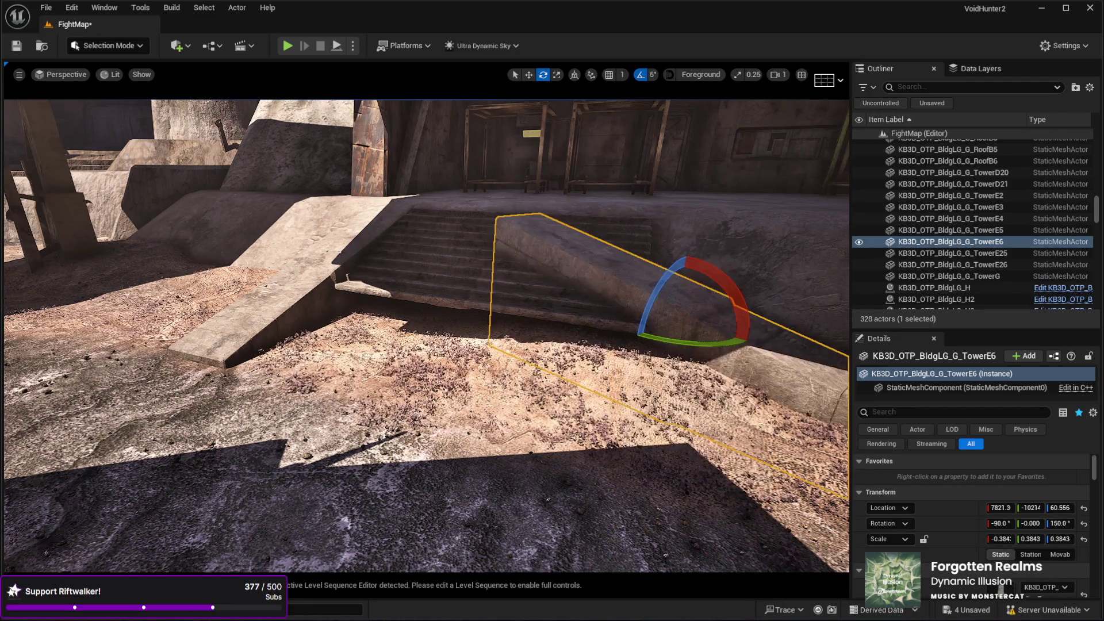
drag(690, 356, 569, 360)
mouse_move(402, 345)
mouse_down()
mouse_move(299, 322)
mouse_move(256, 171)
mouse_move(572, 366)
mouse_up()
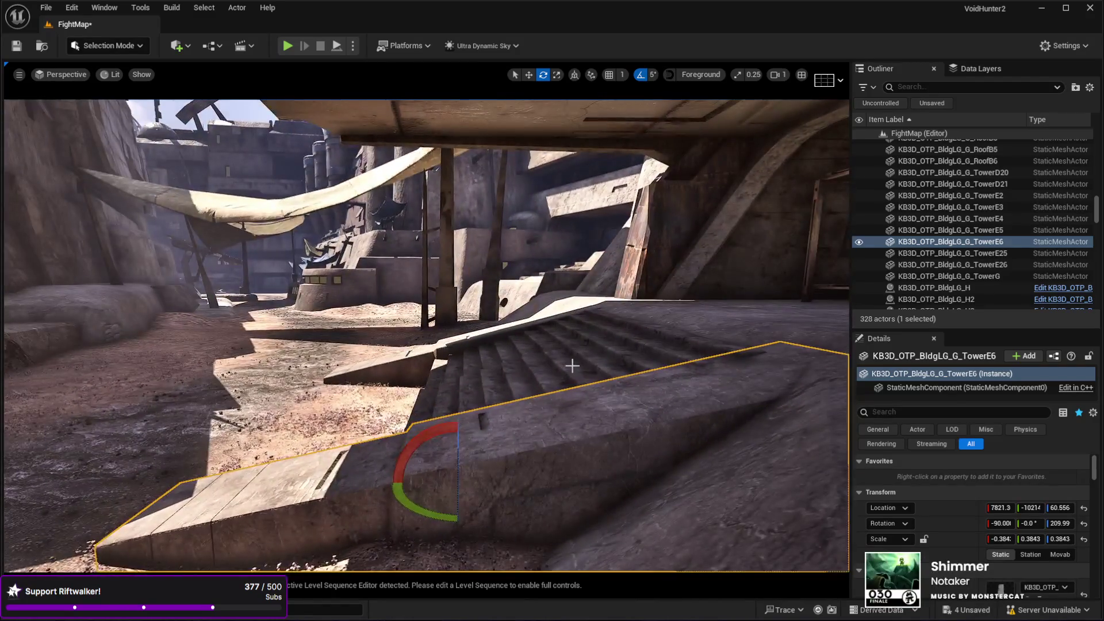
drag(427, 436, 417, 442)
mouse_move(426, 345)
mouse_down()
mouse_move(402, 333)
mouse_move(391, 345)
mouse_move(449, 357)
mouse_move(454, 379)
mouse_move(403, 374)
mouse_move(391, 389)
mouse_move(544, 433)
mouse_up()
key(Delete)
Set the original side ramp's Z rotation to 210.
click(537, 363)
key(f)
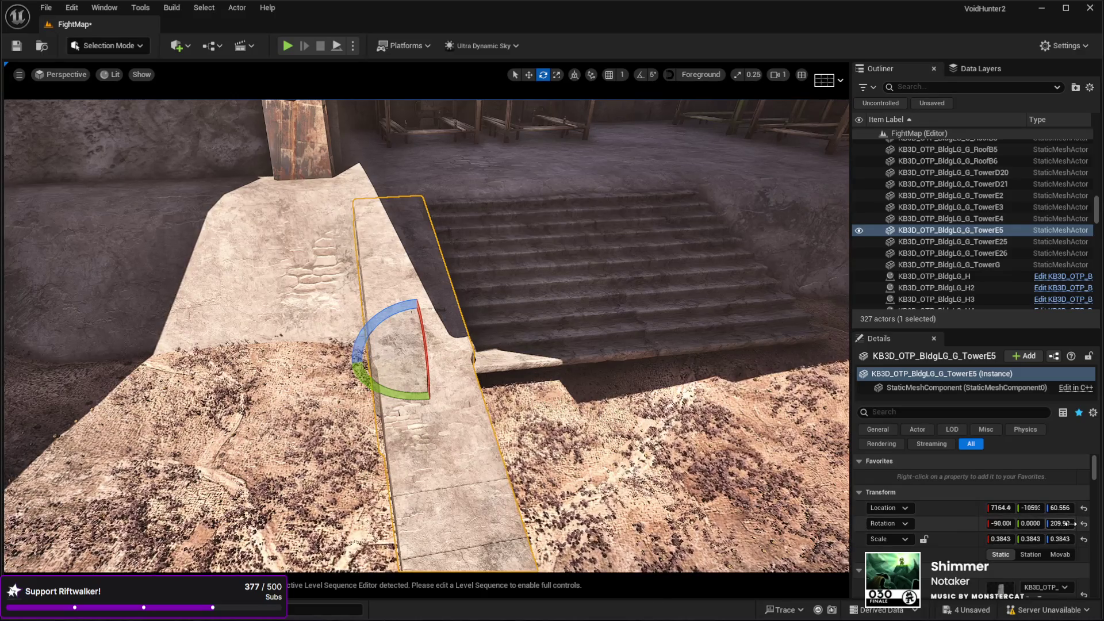
click(1069, 524)
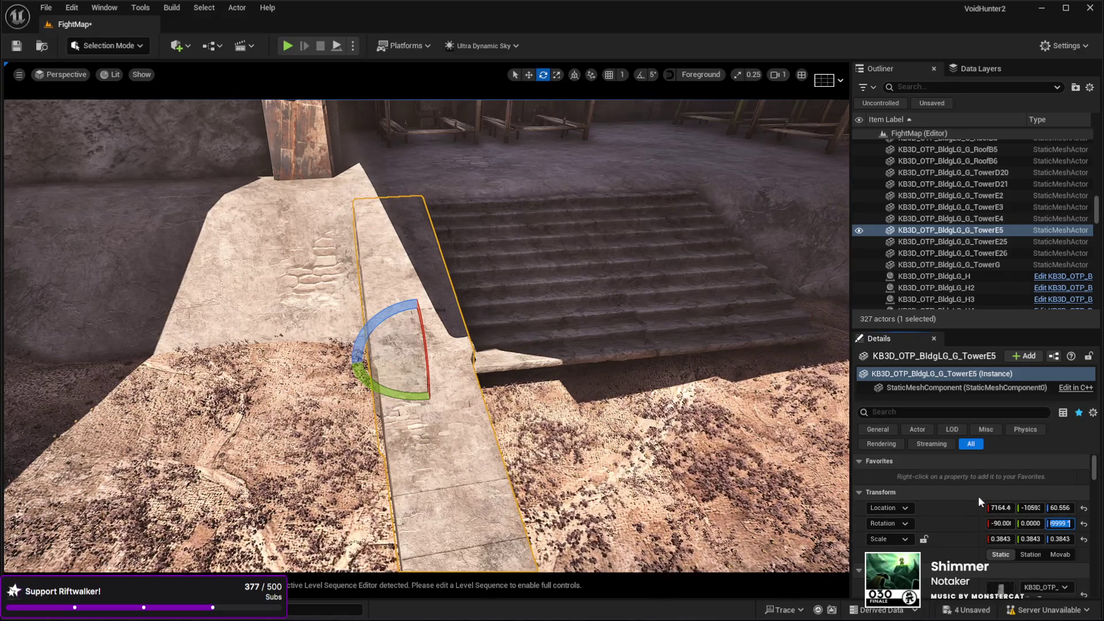
text(200)
key(Return)
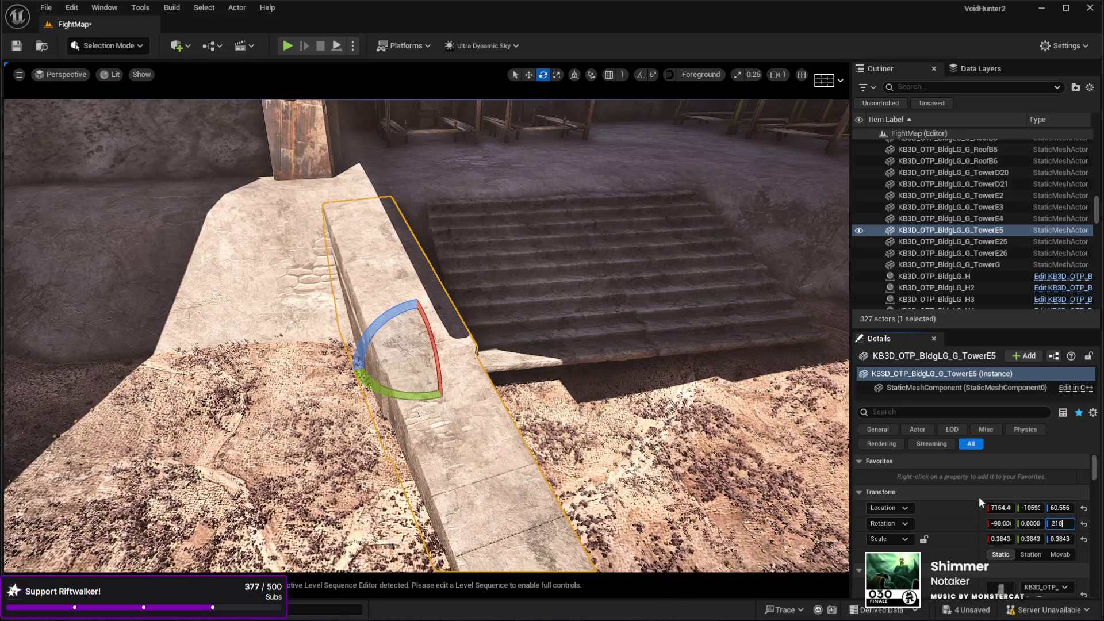
text(210)
key(Return)
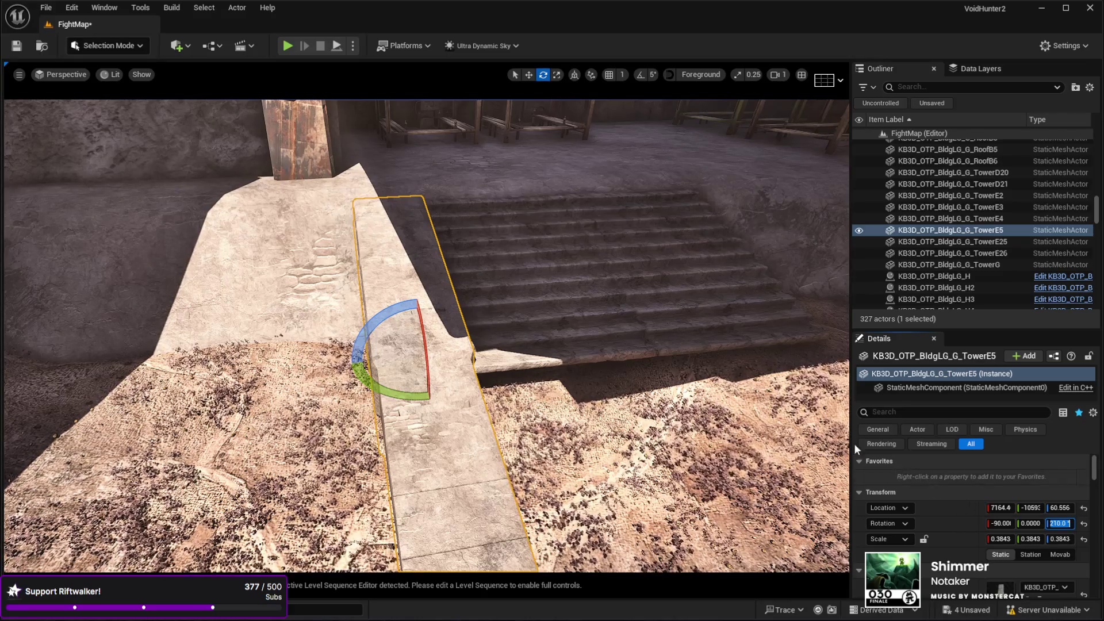
Duplicate the stone slab and slide the copy along X over the stairs' middle.
drag(748, 402, 753, 391)
drag(612, 344, 612, 344)
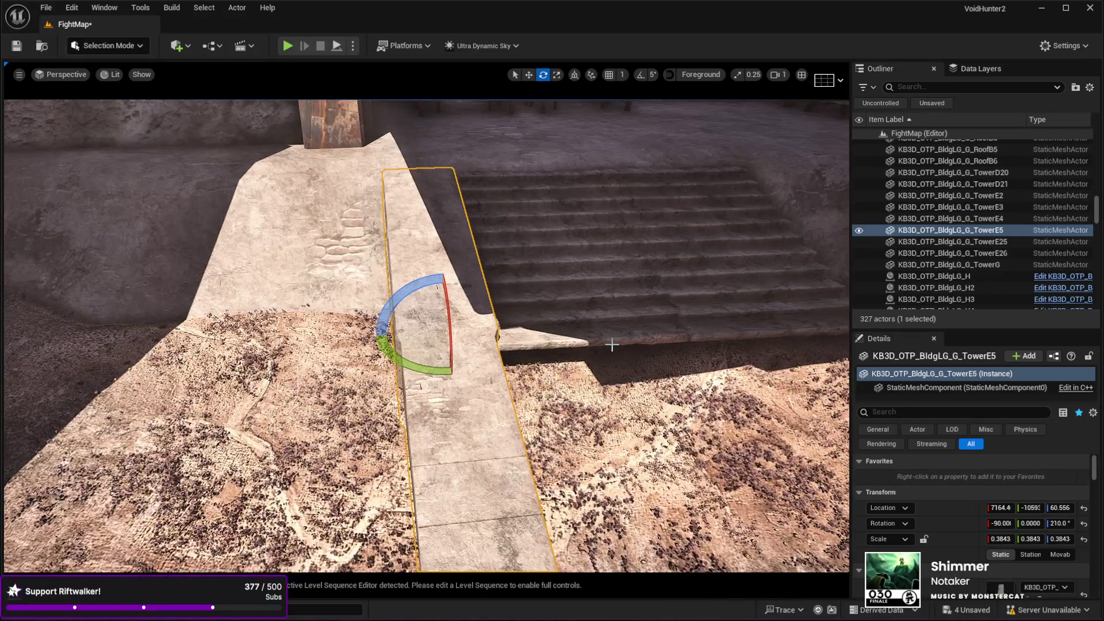
key(ctrl+d)
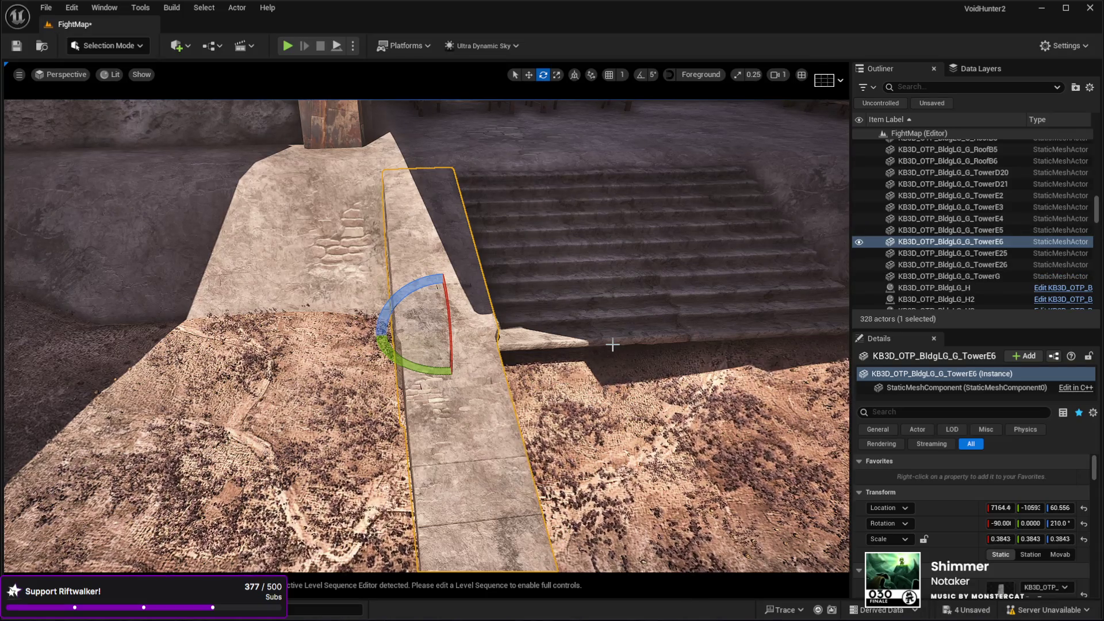
key(w)
mouse_move(438, 345)
mouse_down()
mouse_move(493, 320)
mouse_move(546, 321)
mouse_move(517, 322)
mouse_move(537, 318)
mouse_move(506, 345)
mouse_move(488, 336)
mouse_move(529, 342)
mouse_move(483, 342)
mouse_move(363, 292)
mouse_up()
key(f)
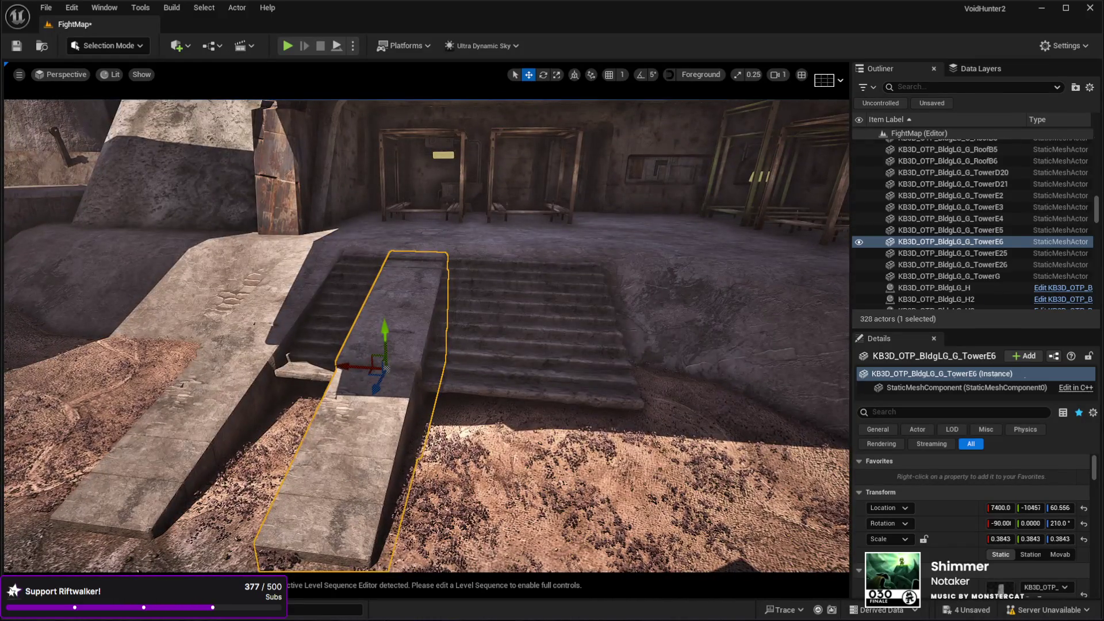
click(443, 383)
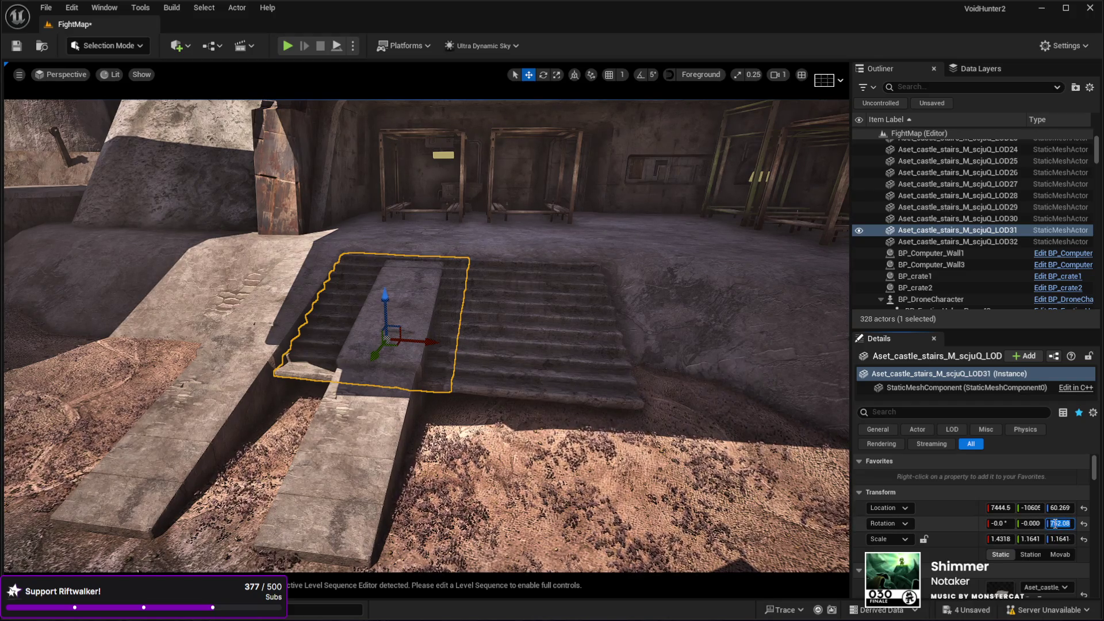
text(750)
Apply the stairs' Z rotation of 750 and nudge them slightly along X.
key(Return)
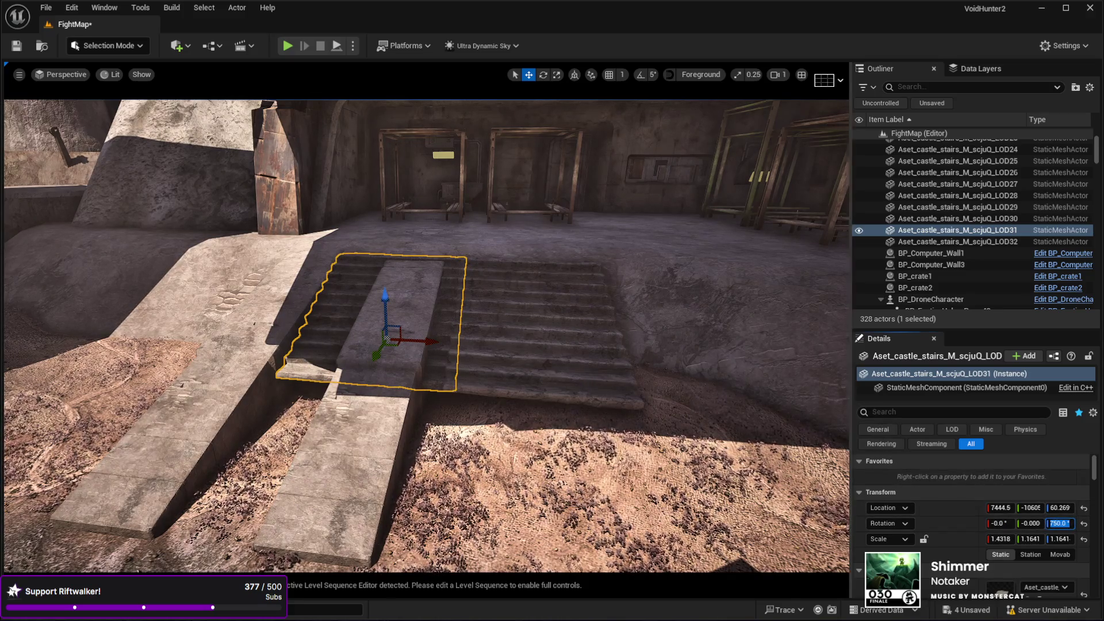
key(f)
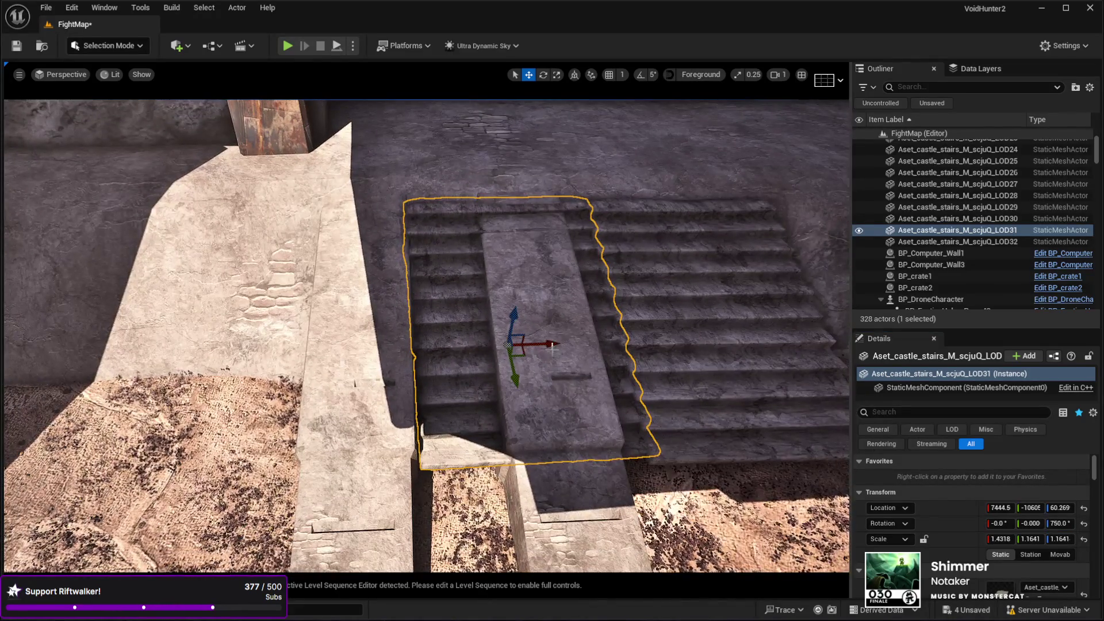
drag(552, 343, 546, 344)
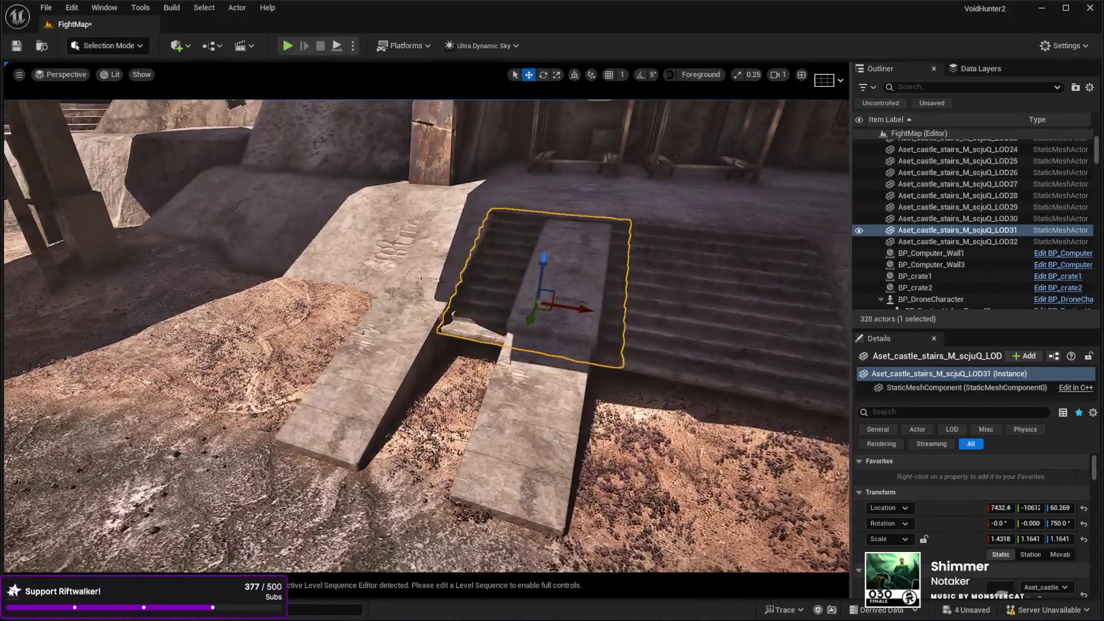
Delete the copied slab, lower the left slab to the ground, and duplicate it.
click(549, 436)
key(Delete)
click(399, 370)
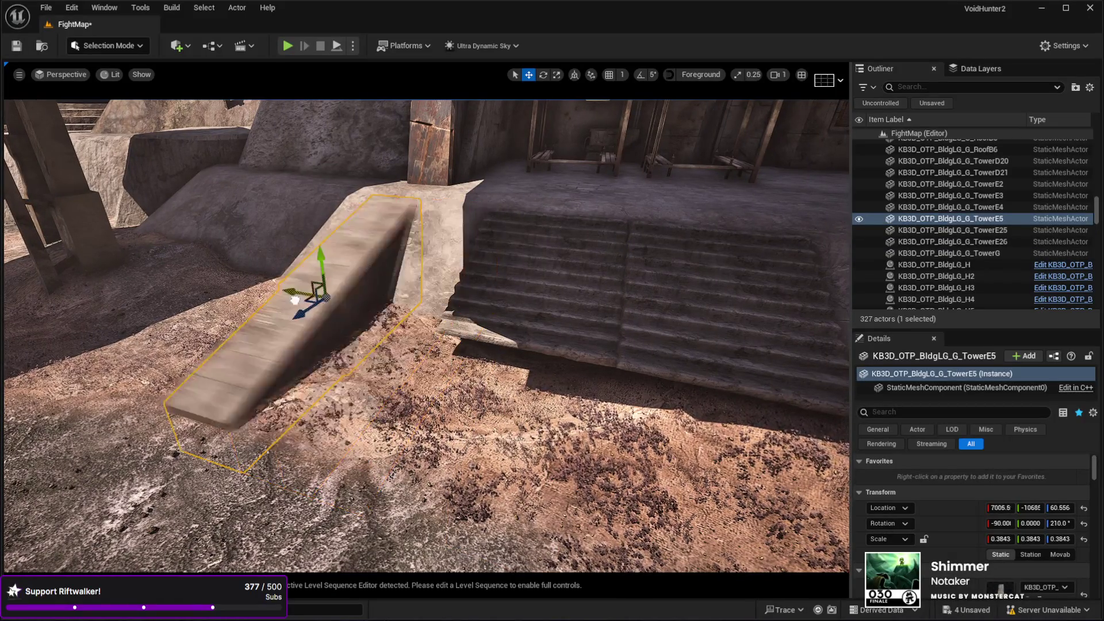
drag(308, 302, 246, 296)
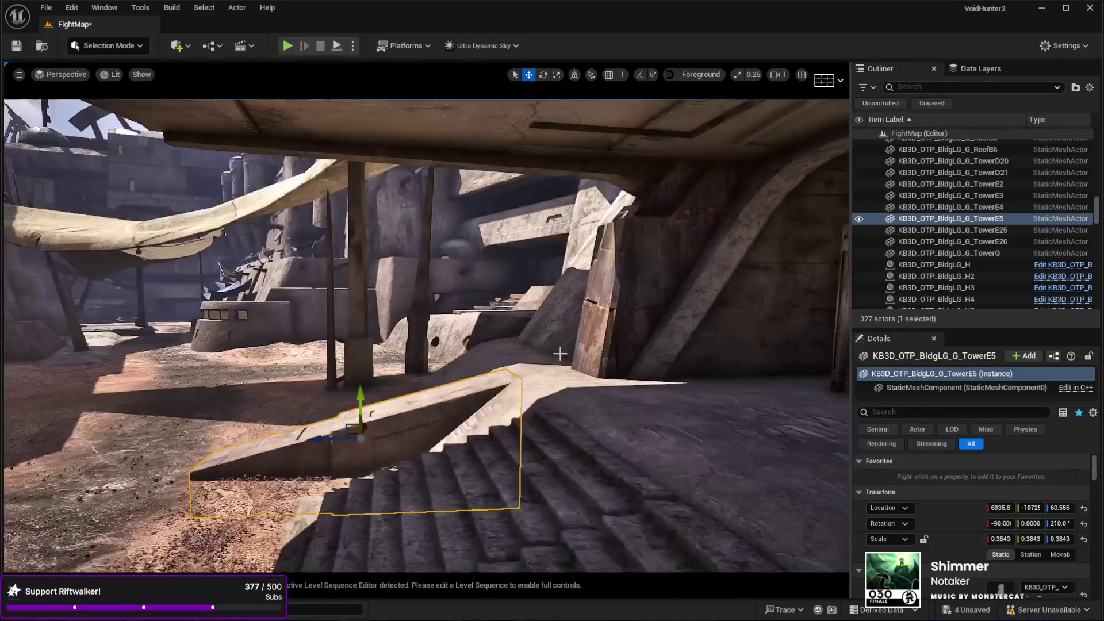
drag(358, 267, 343, 278)
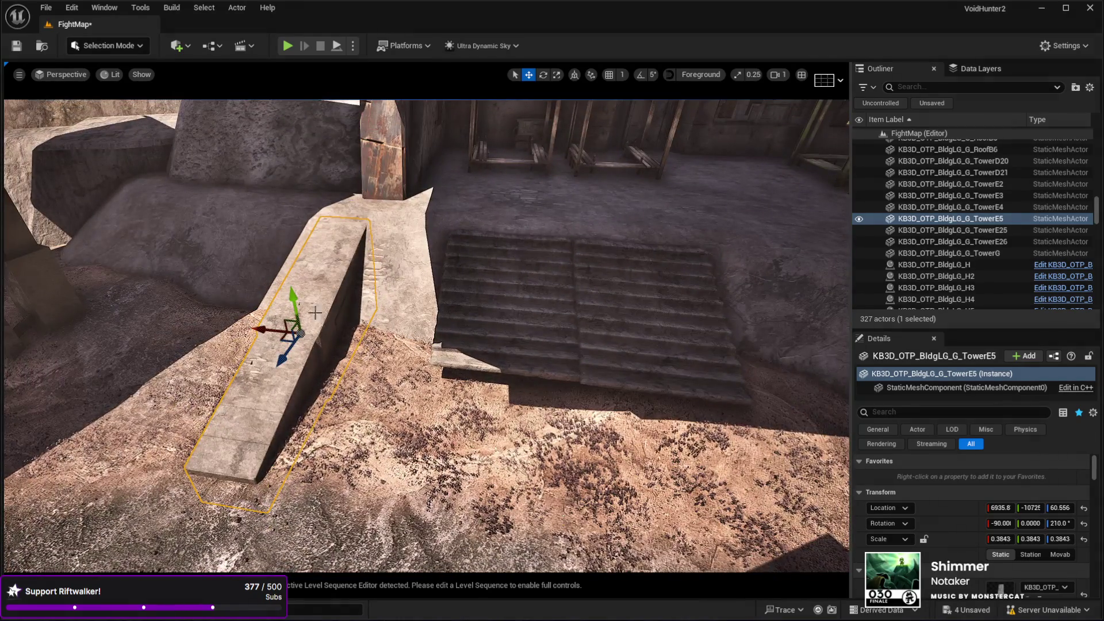
key(ctrl+d)
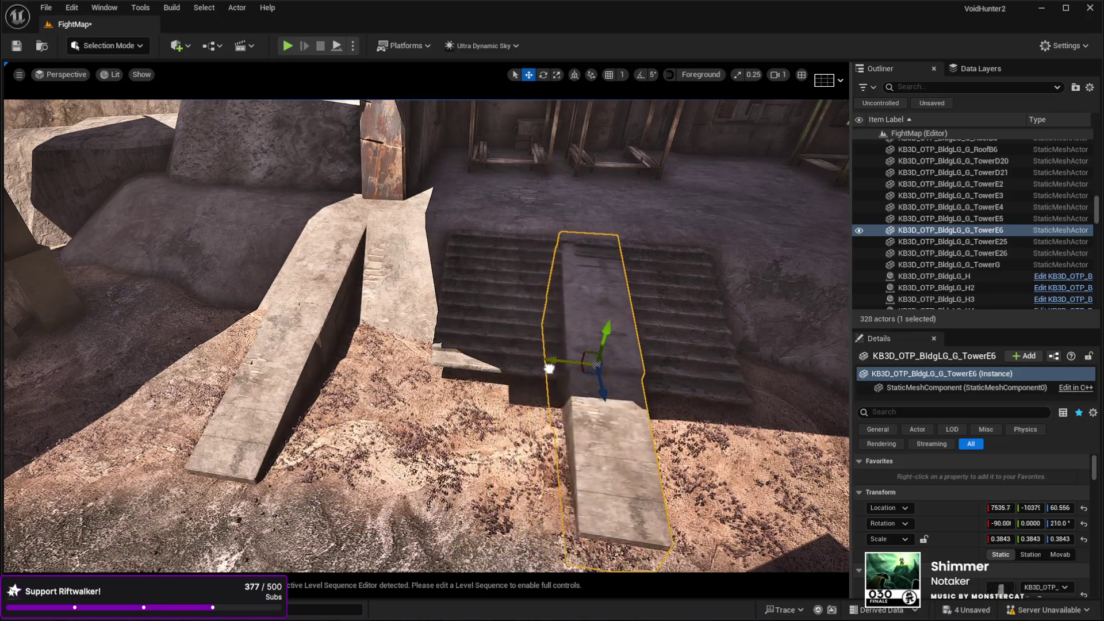
Shift the copied slab and second stair flight left toward the first flight.
click(450, 258)
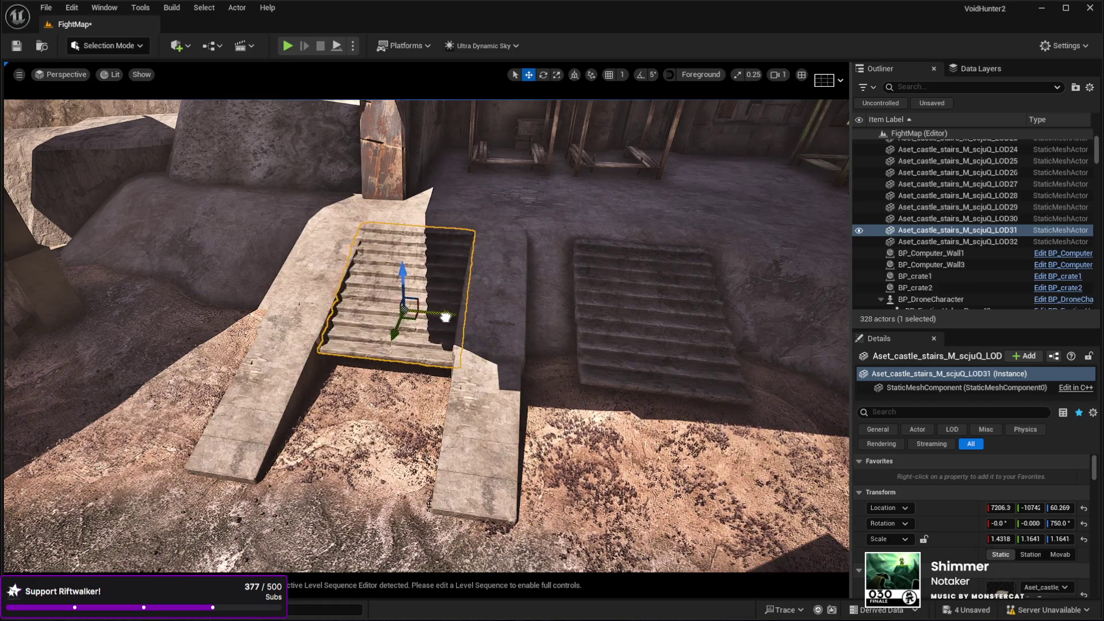
drag(450, 317, 209, 505)
drag(523, 349, 512, 405)
click(522, 348)
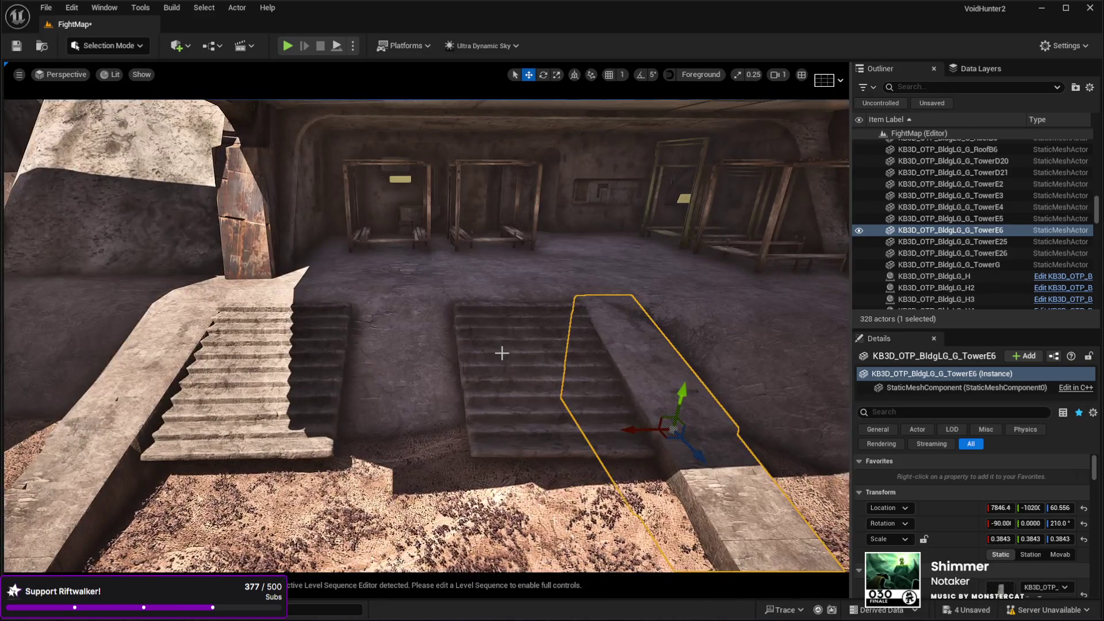
ctrl+click(535, 409)
mouse_move(580, 395)
mouse_down()
mouse_move(500, 400)
mouse_move(467, 417)
mouse_up()
Select both stair flights and both stone slabs and move them together along Y.
key(w)
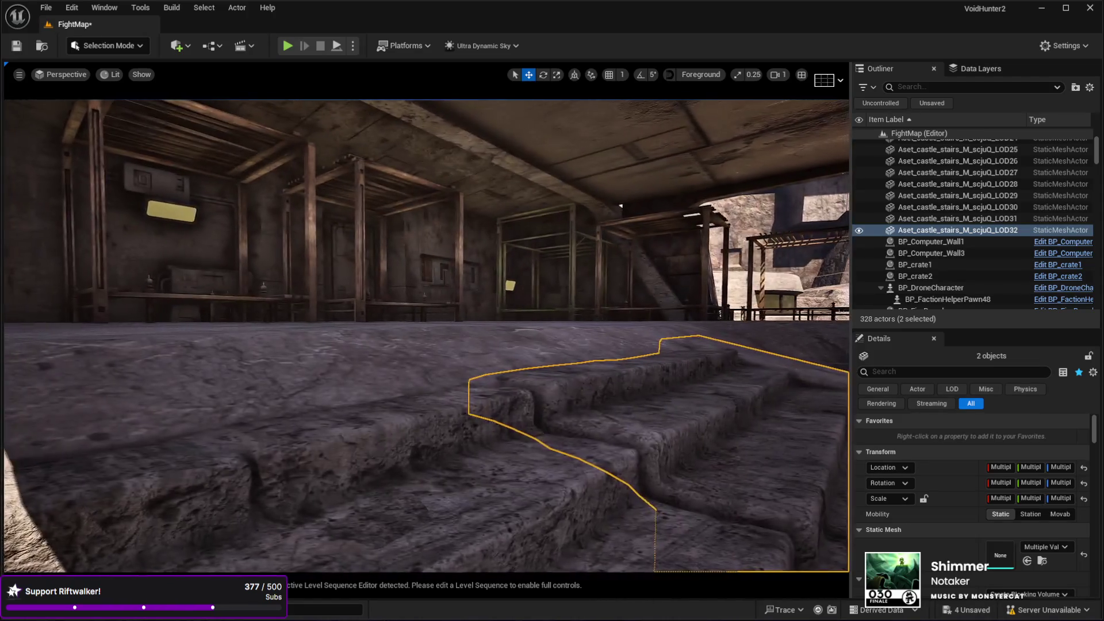
key(s)
key(w)
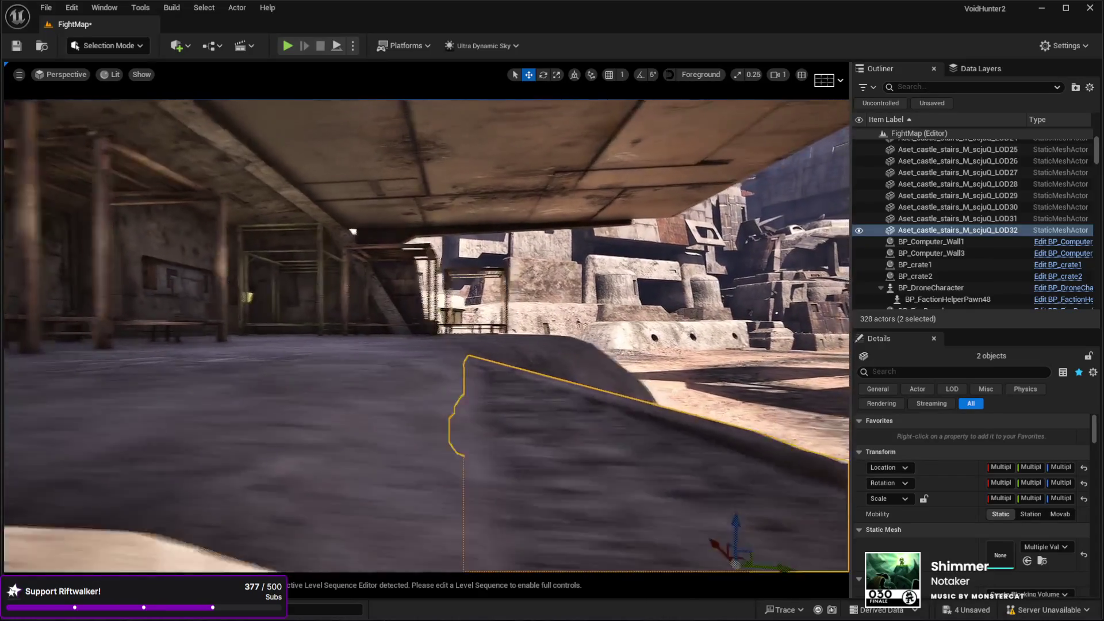
key(s)
key(f)
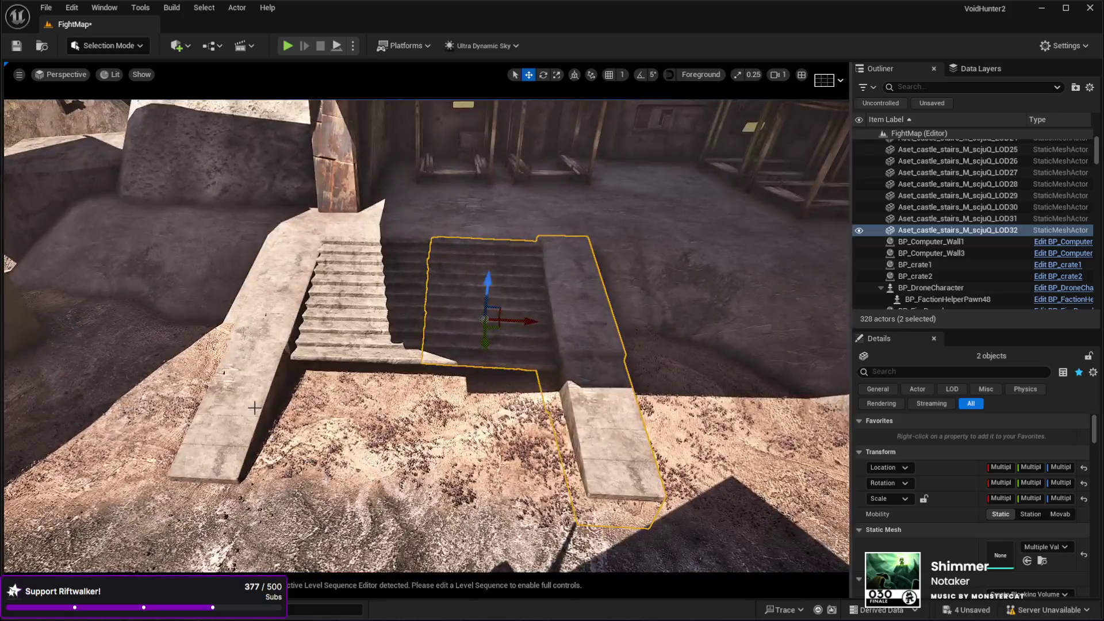
ctrl+click(254, 407)
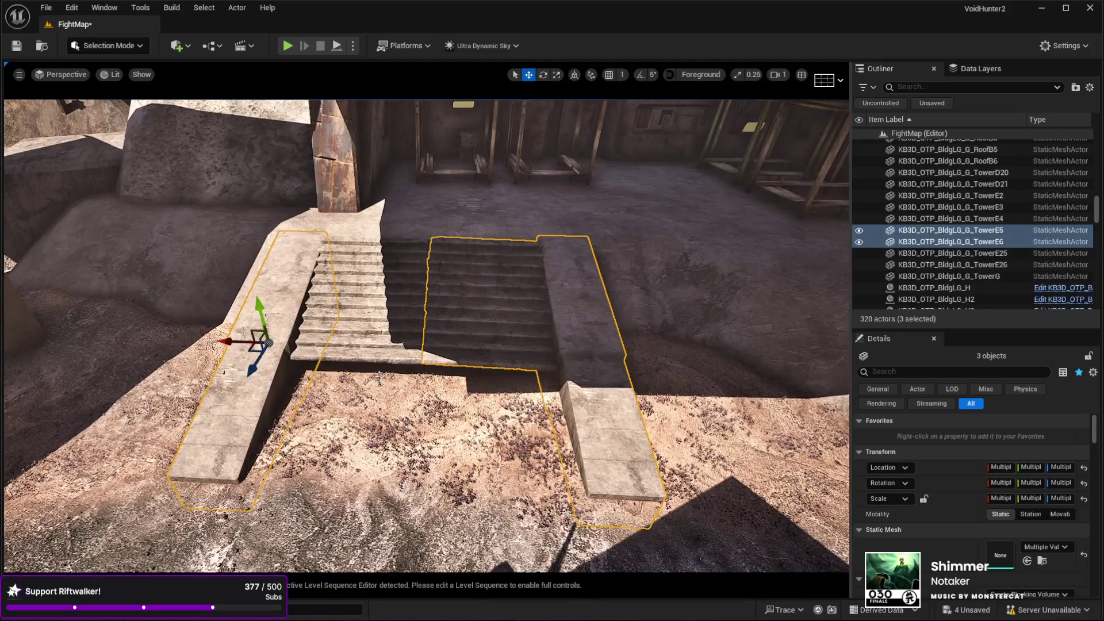
drag(233, 337, 294, 314)
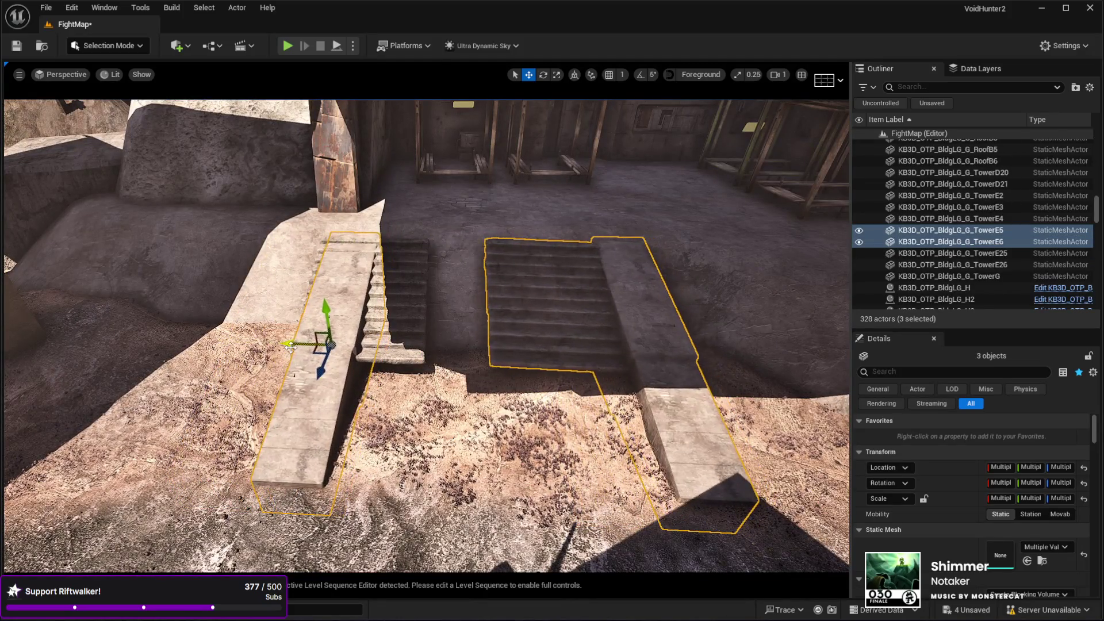
key(ctrl+z)
ctrl+click(359, 313)
drag(397, 315, 458, 317)
Copy the two stair pieces as LOD33 and LOD34, extending the staircase down to the platform.
click(436, 348)
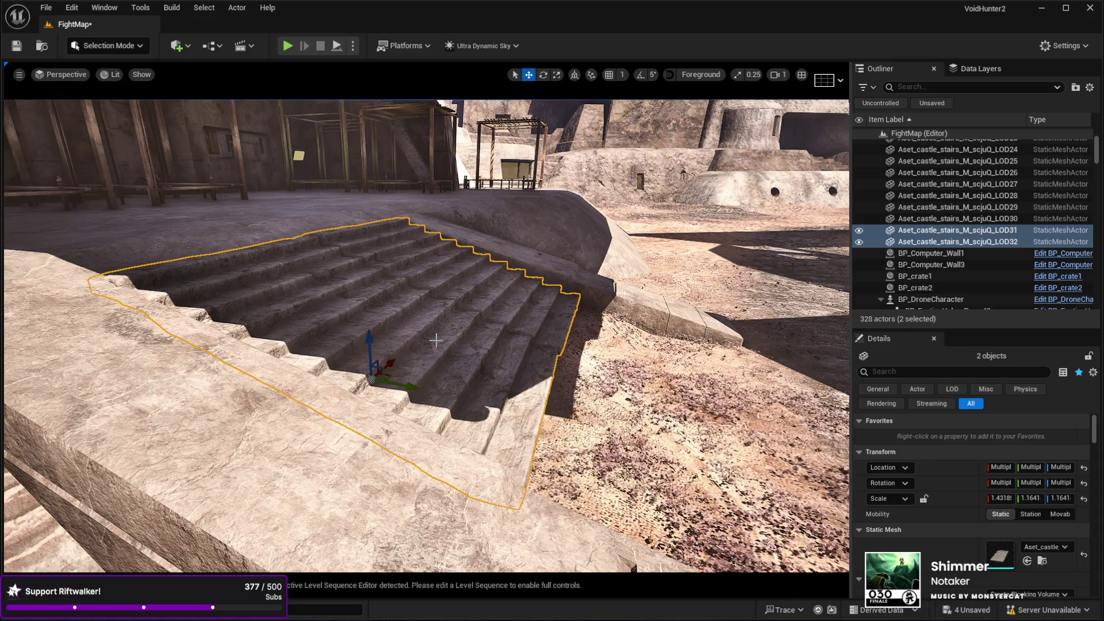
key(ctrl+d)
mouse_move(490, 315)
mouse_down()
mouse_move(732, 318)
mouse_move(629, 296)
mouse_move(598, 328)
mouse_move(598, 345)
mouse_up()
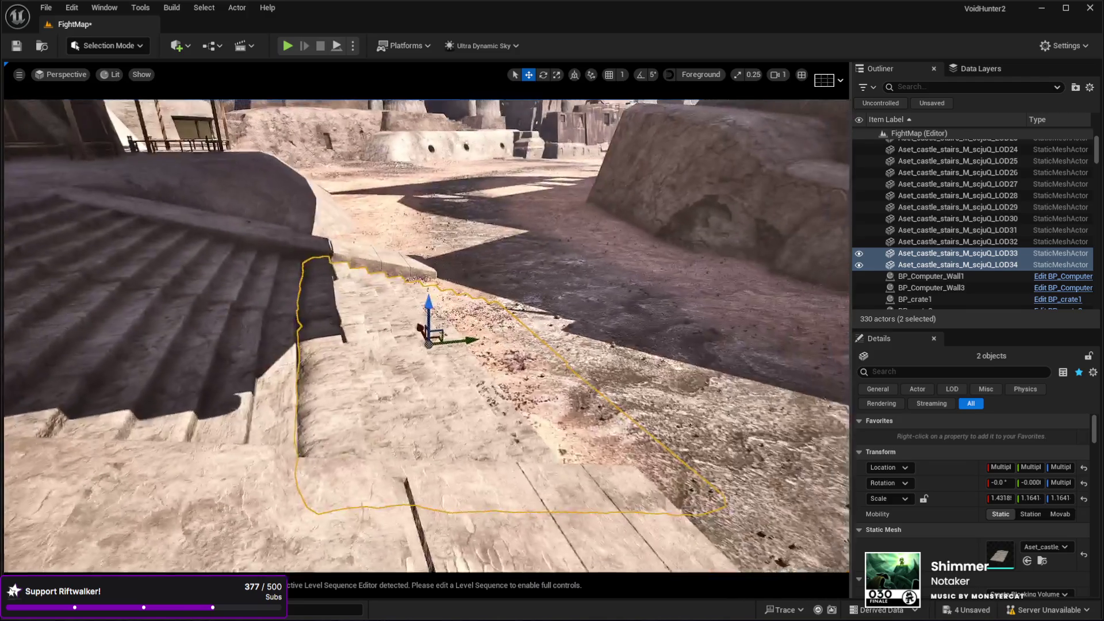
drag(455, 345, 455, 319)
scroll(615, 303, up, 5)
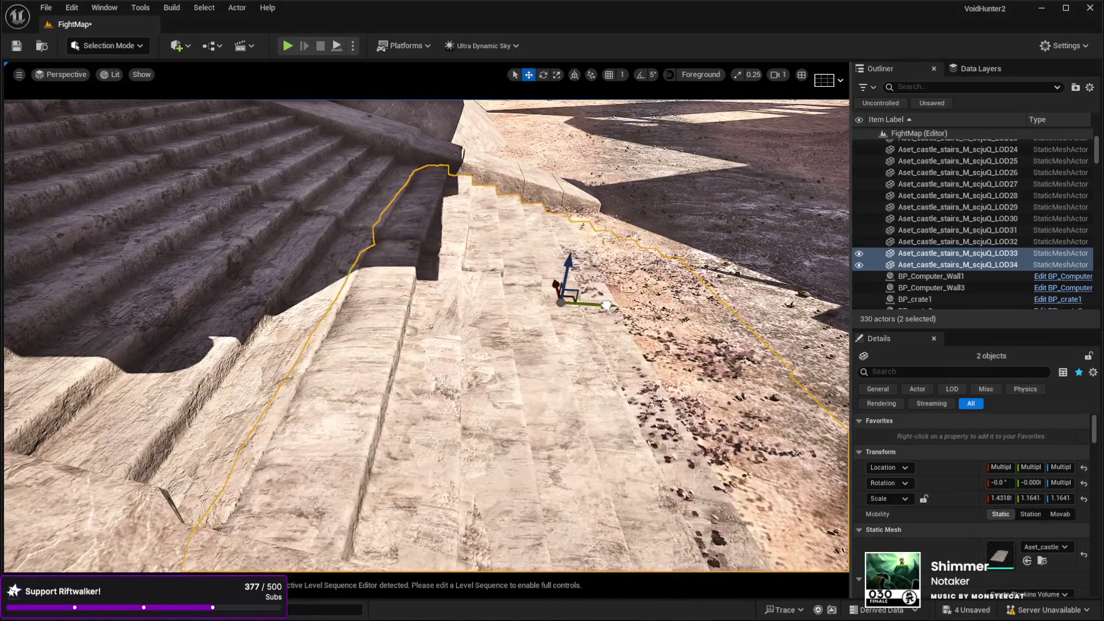
scroll(671, 378, down, 5)
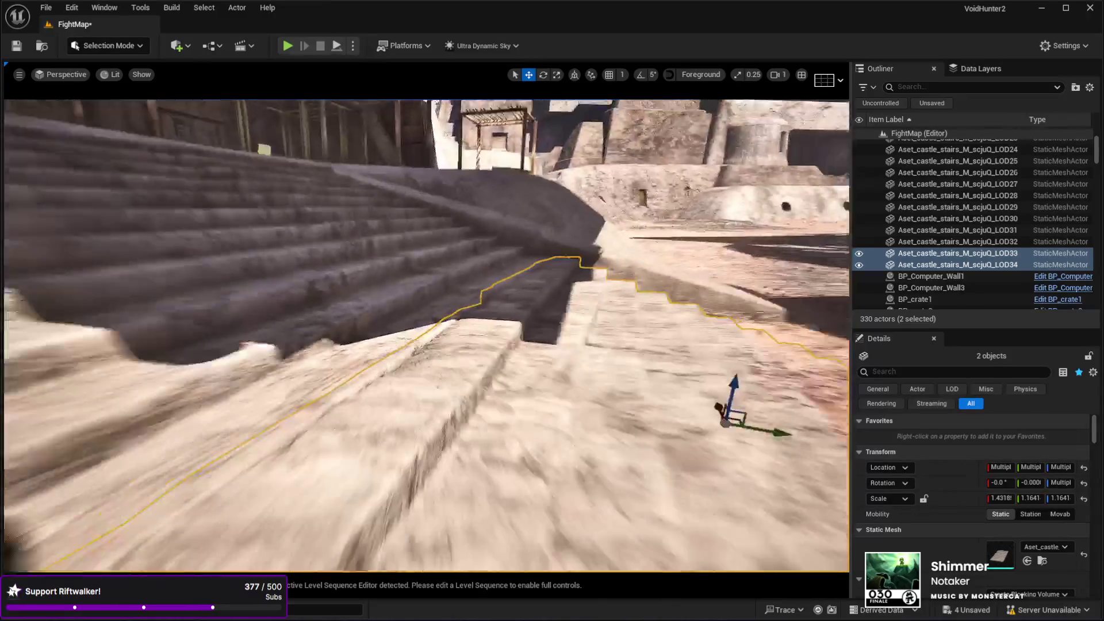
mouse_move(455, 319)
mouse_down()
mouse_move(455, 332)
mouse_move(425, 336)
mouse_move(418, 535)
mouse_up()
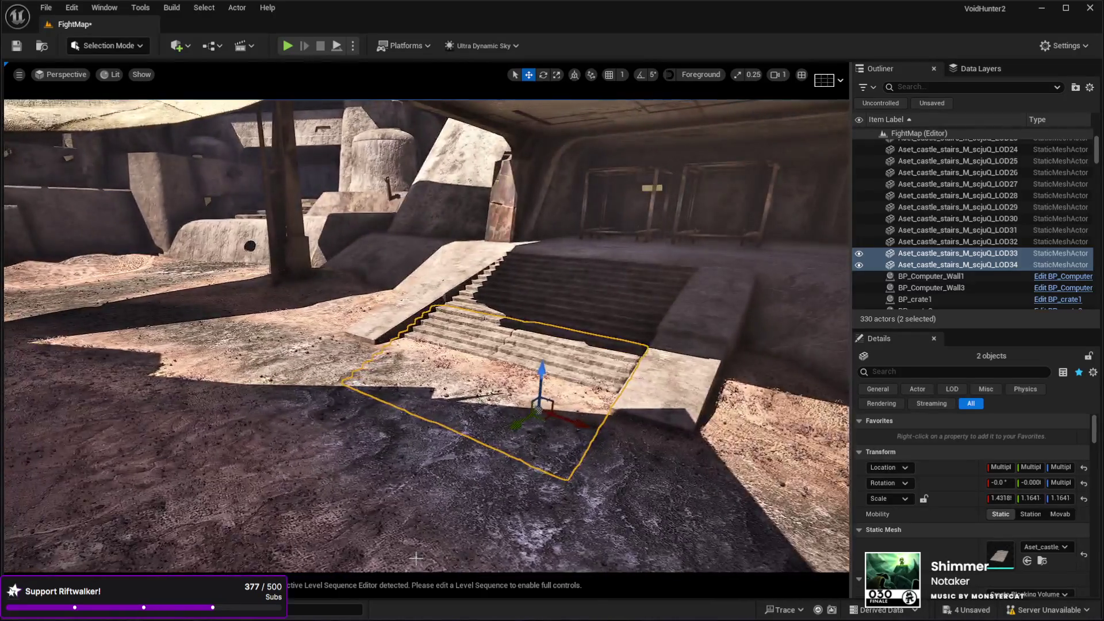
click(419, 535)
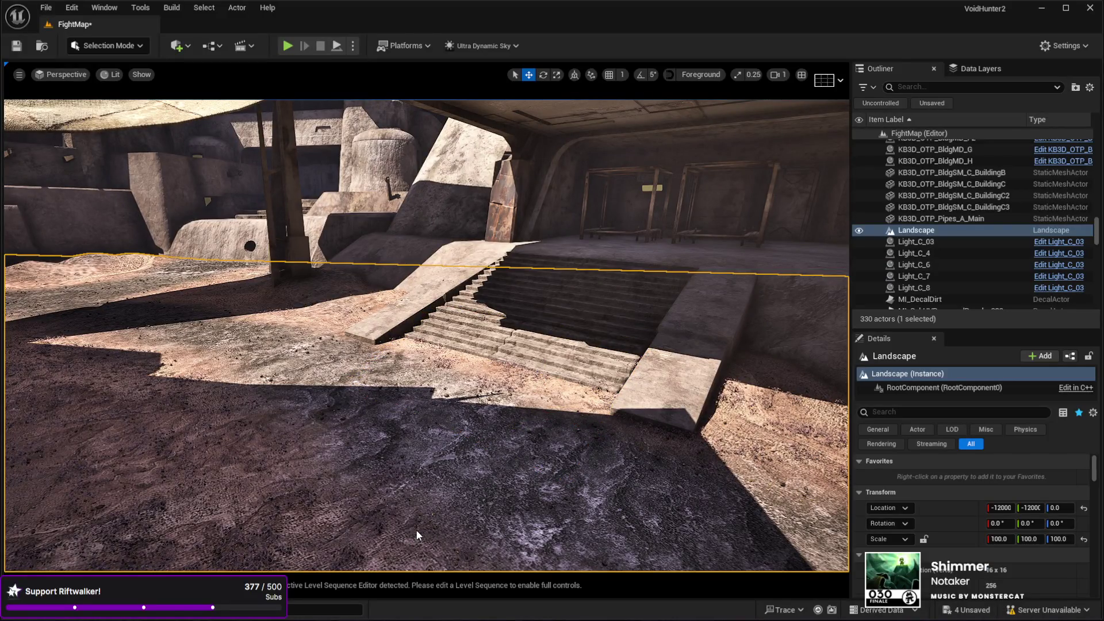
Play-test the level, running the character up the stairs and to the ramp, then exit.
key(alt+p)
key(w)
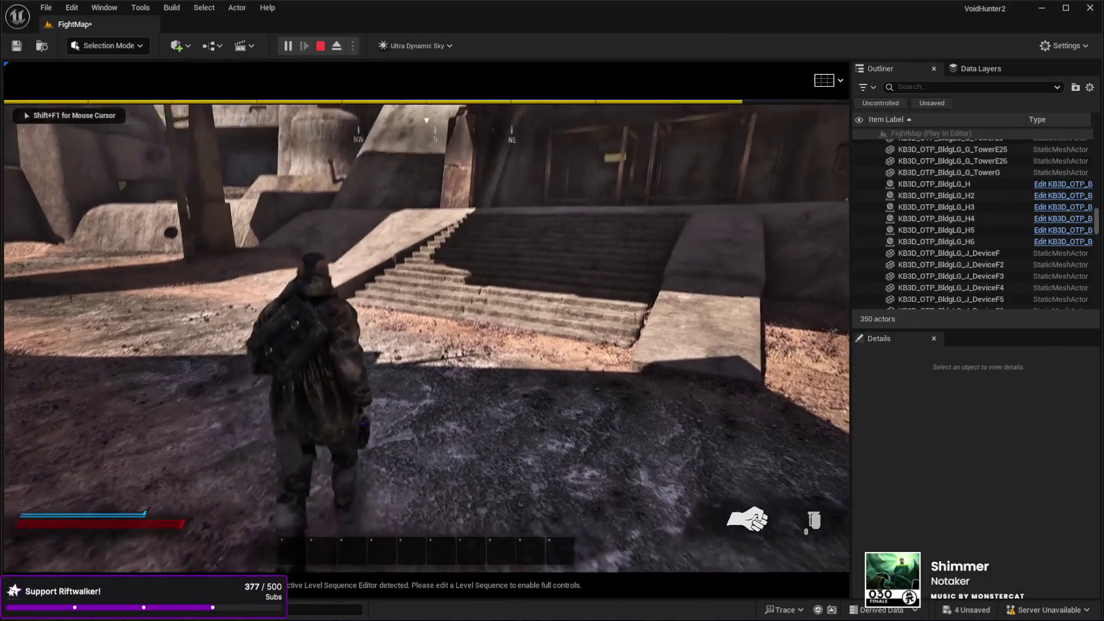
key(w)
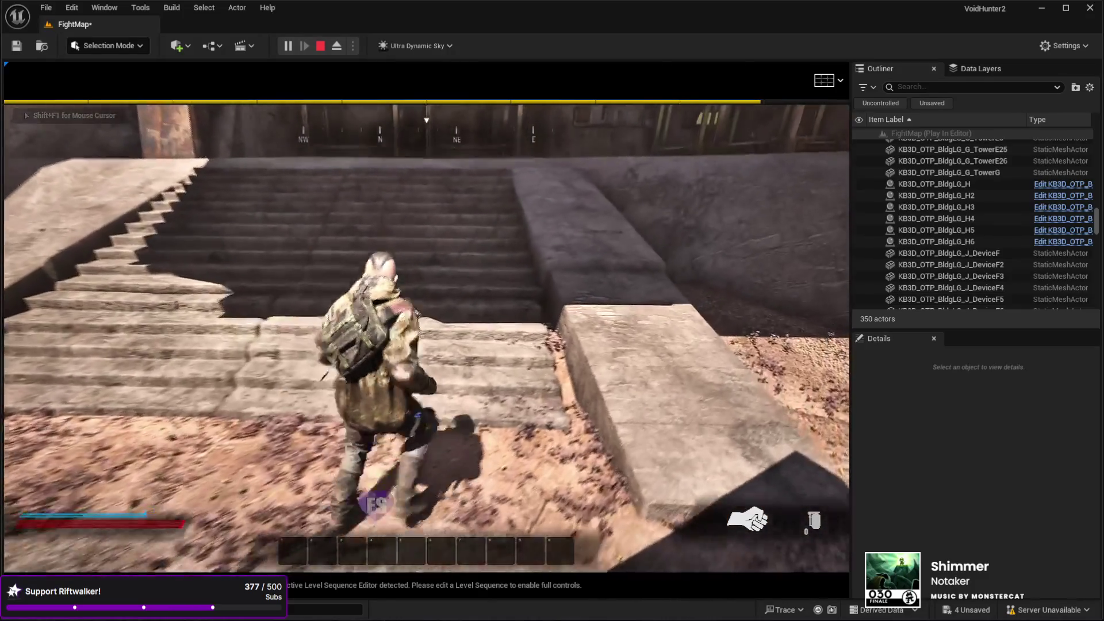
key(w)
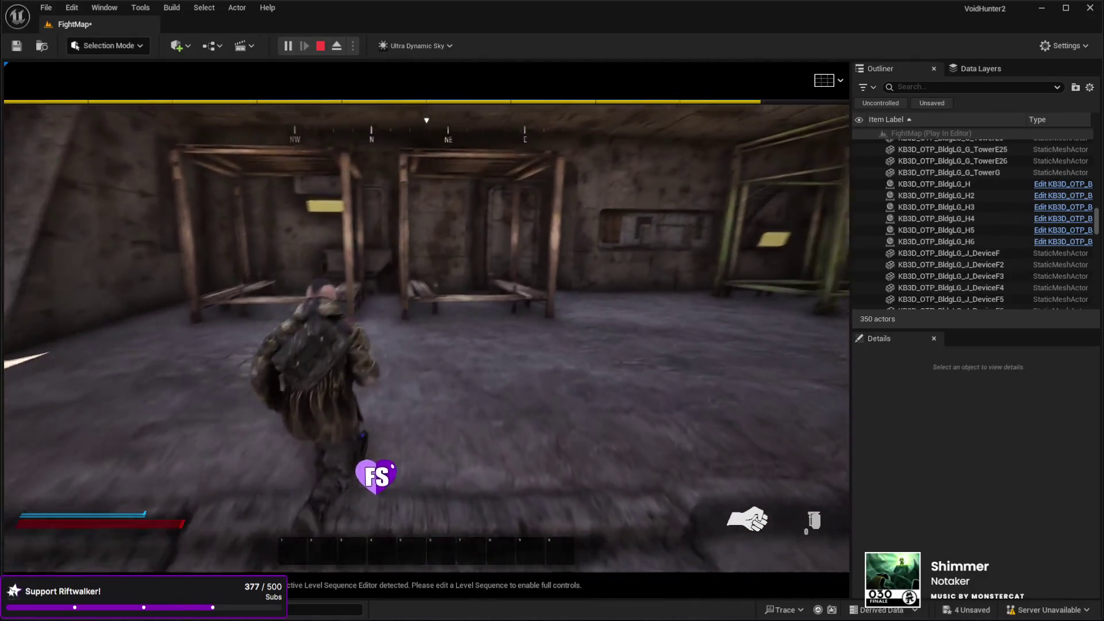
key(w)
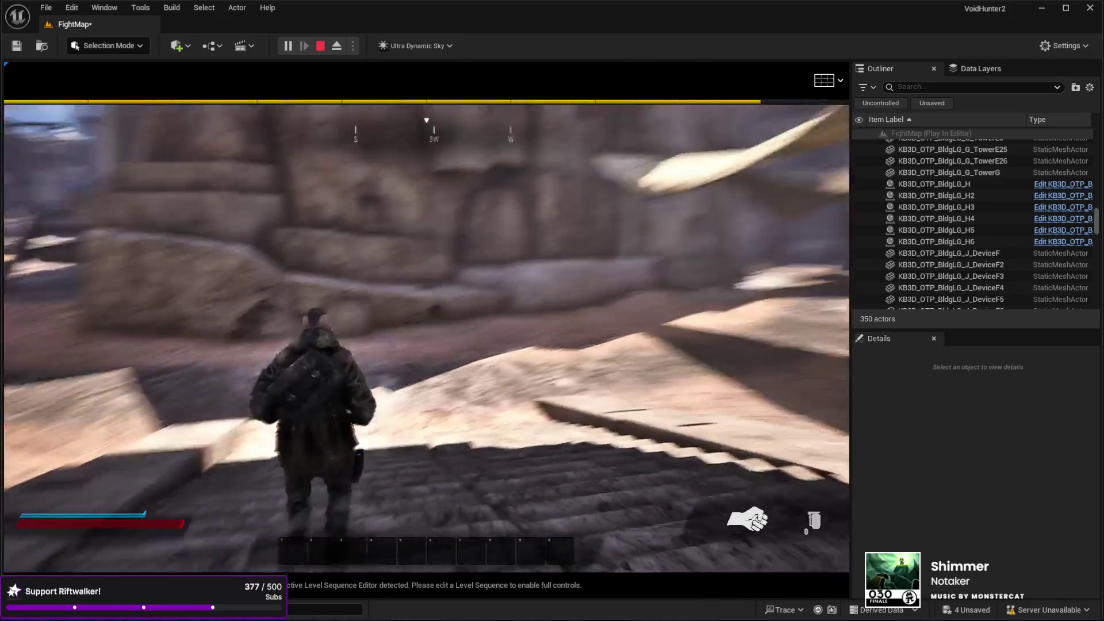
key(w)
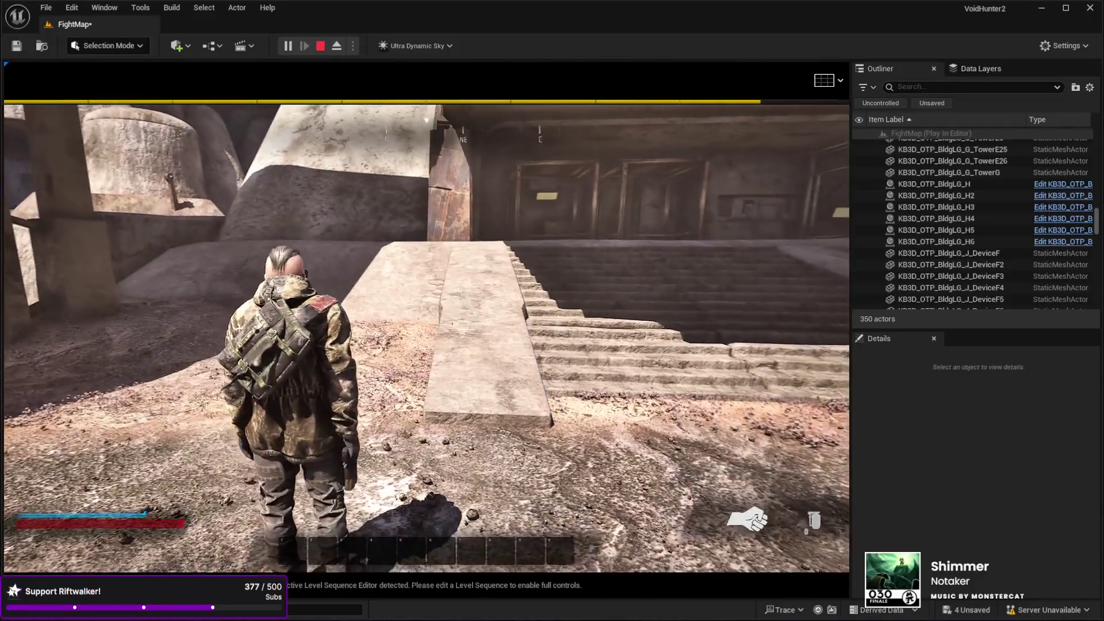
key(Escape)
click(402, 345)
Fly the camera to the stairs and select the TowerE6 stone block beside them.
key(w)
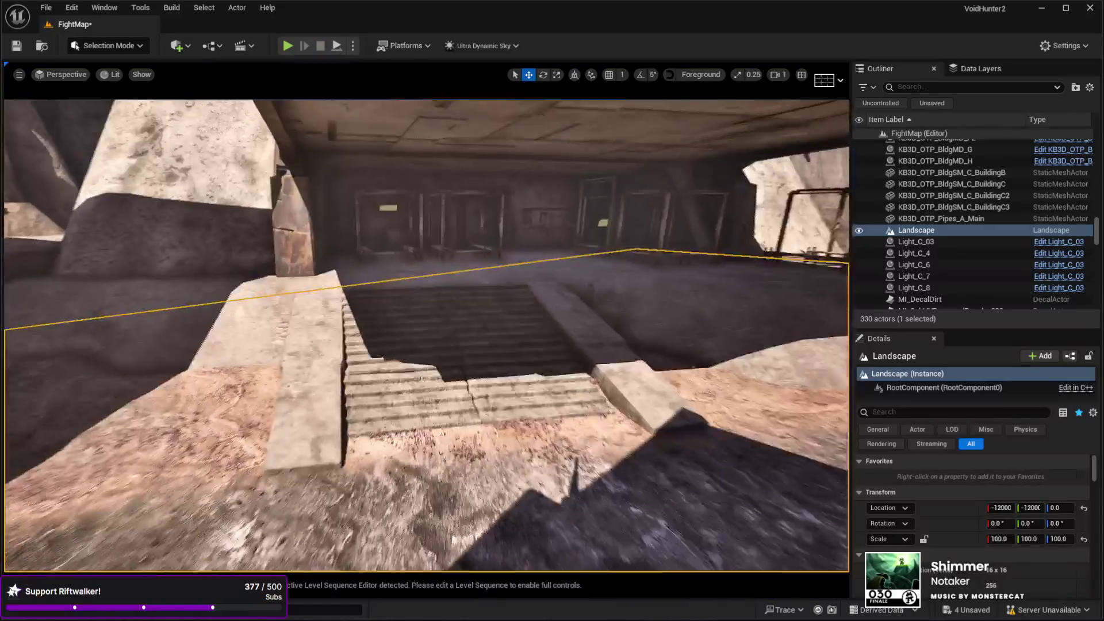
key(w)
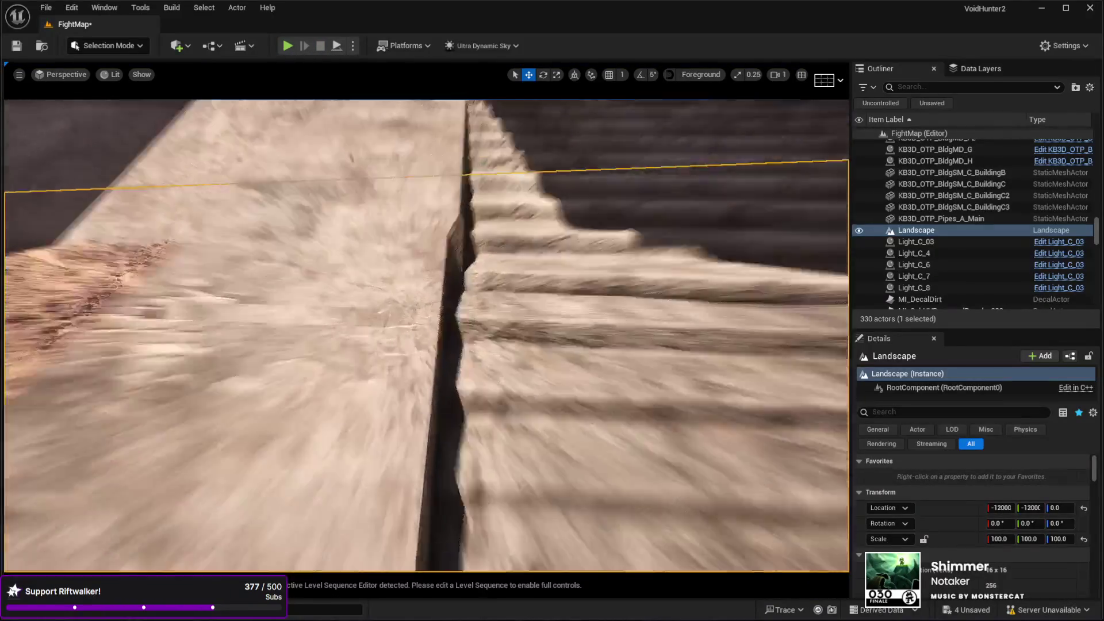
key(s)
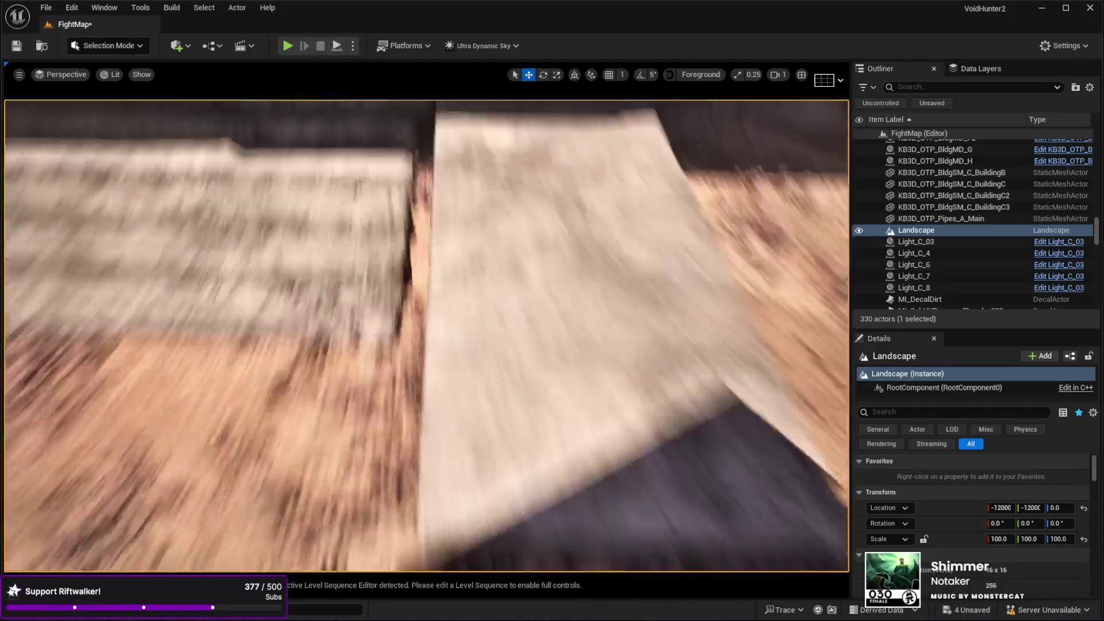
key(w)
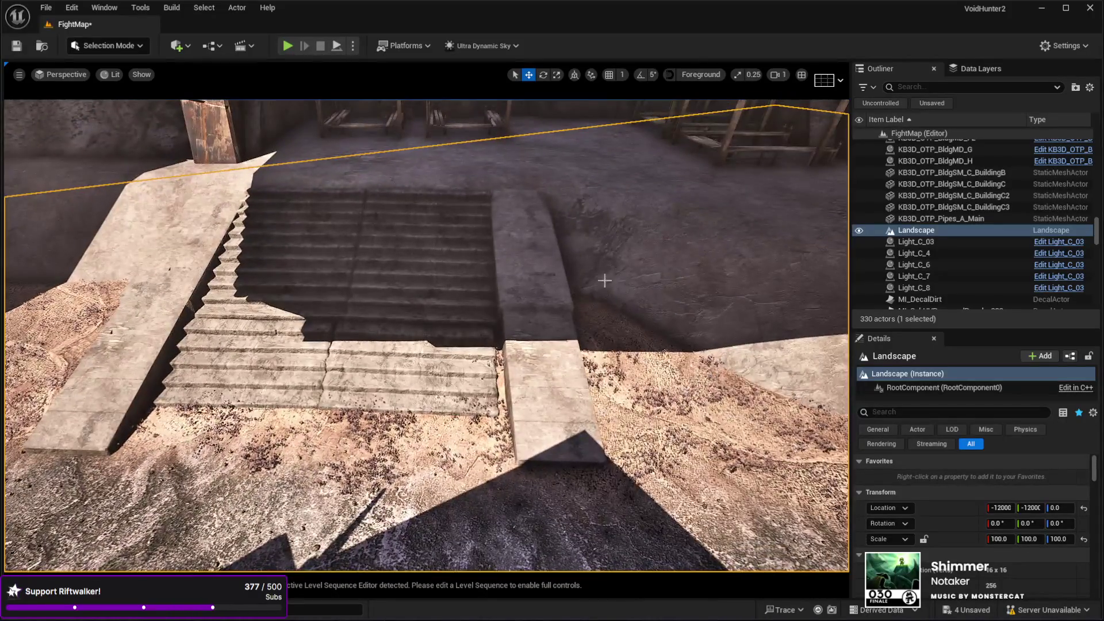
click(518, 235)
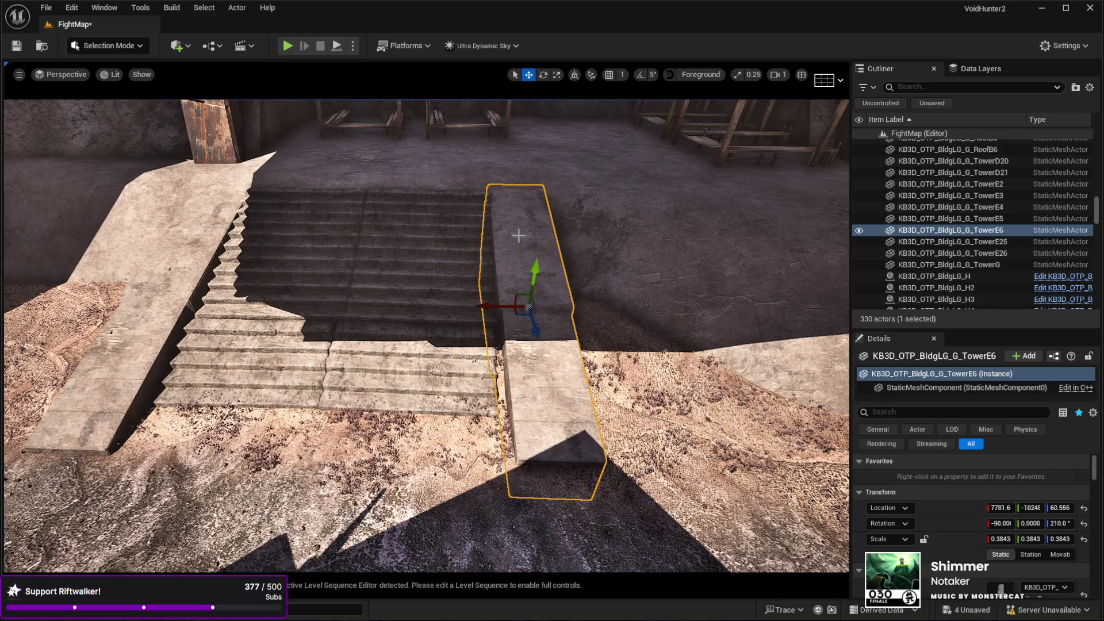
mouse_move(441, 344)
mouse_down()
mouse_move(437, 368)
mouse_move(441, 344)
mouse_up()
Select stair pieces LOD33 and LOD34 and shift them slightly further along X.
click(441, 344)
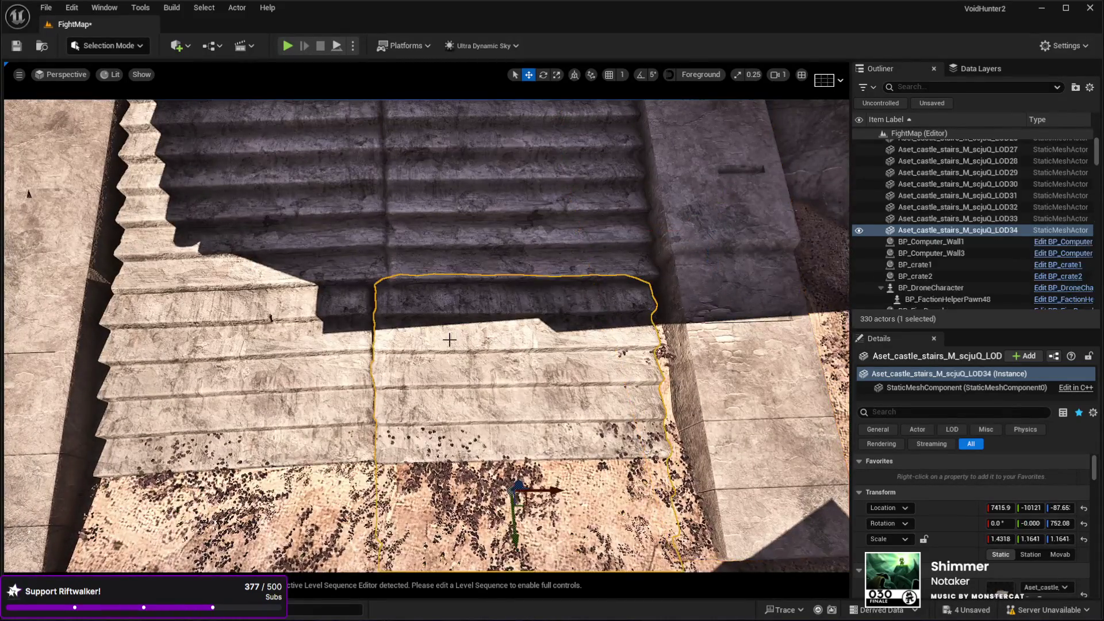
key(Escape)
click(428, 378)
ctrl+click(428, 378)
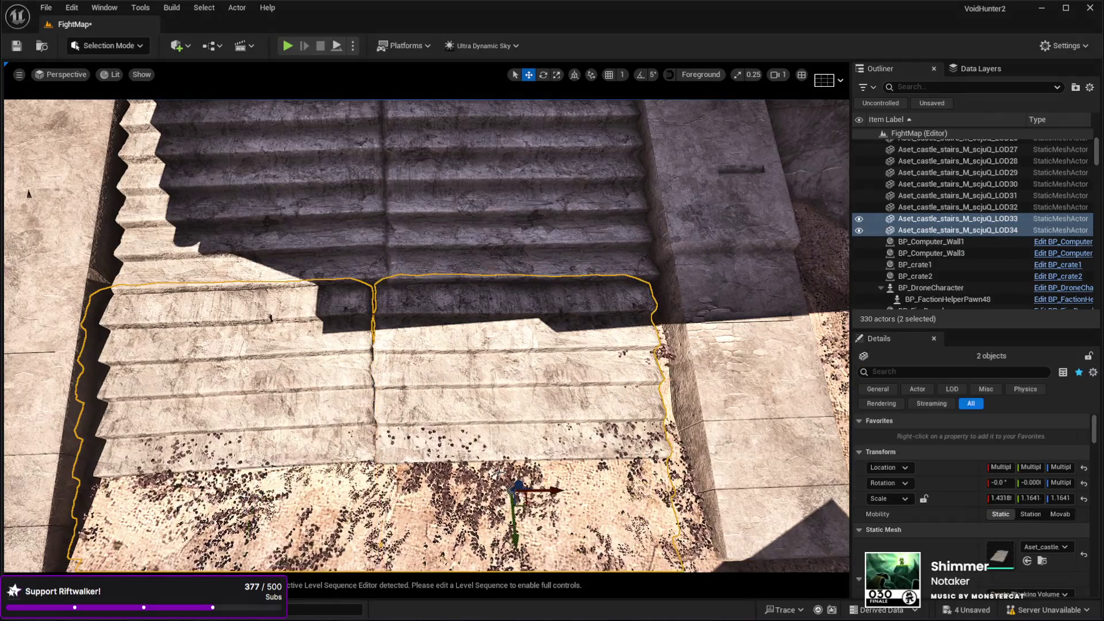
scroll(525, 492, down, 5)
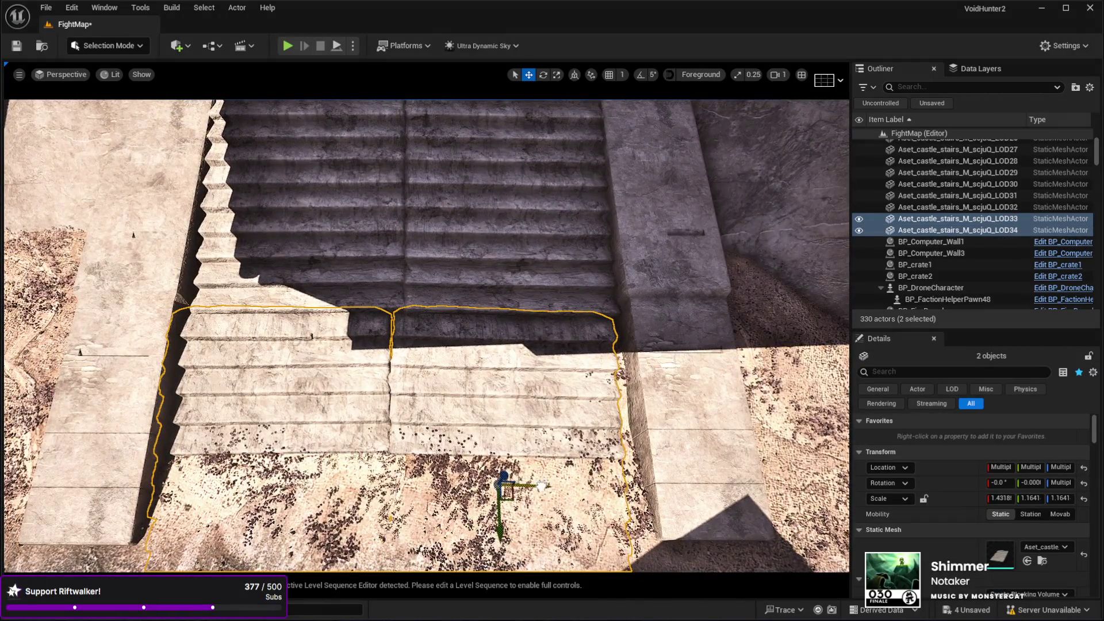
drag(541, 486, 553, 488)
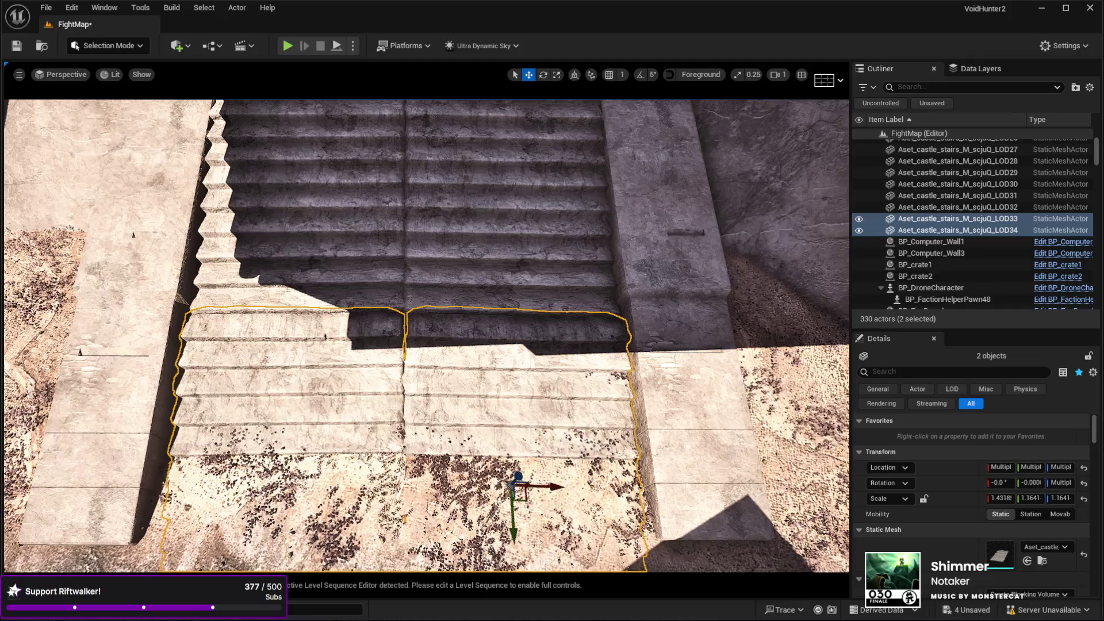
scroll(557, 481, up, 3)
drag(470, 404, 414, 391)
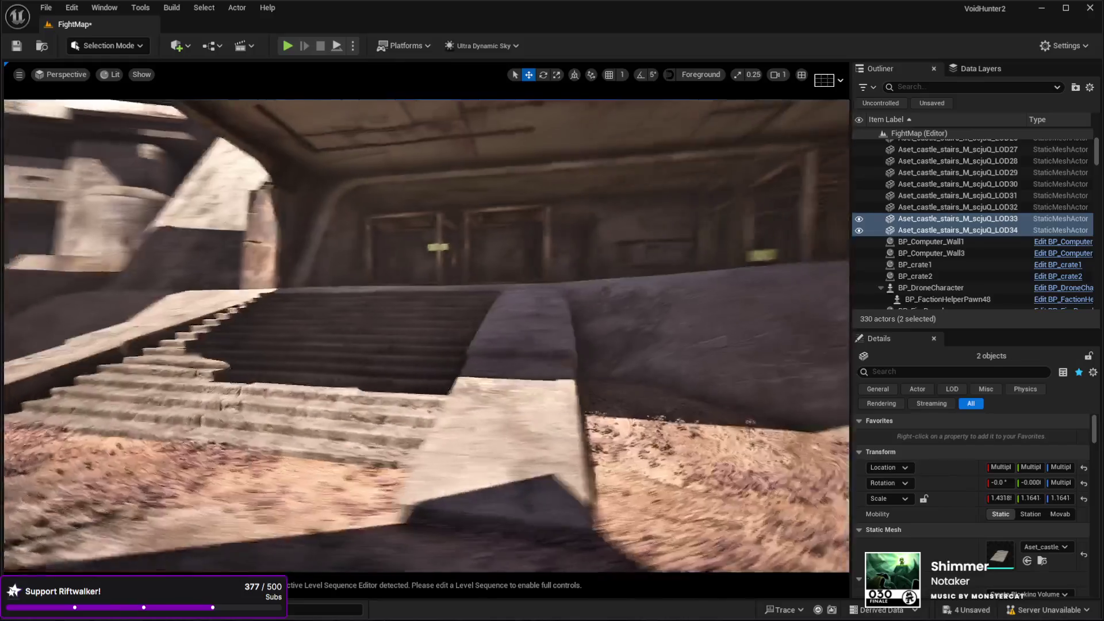
mouse_move(414, 391)
mouse_down()
mouse_move(345, 380)
mouse_move(322, 397)
mouse_move(350, 379)
mouse_move(279, 385)
mouse_up()
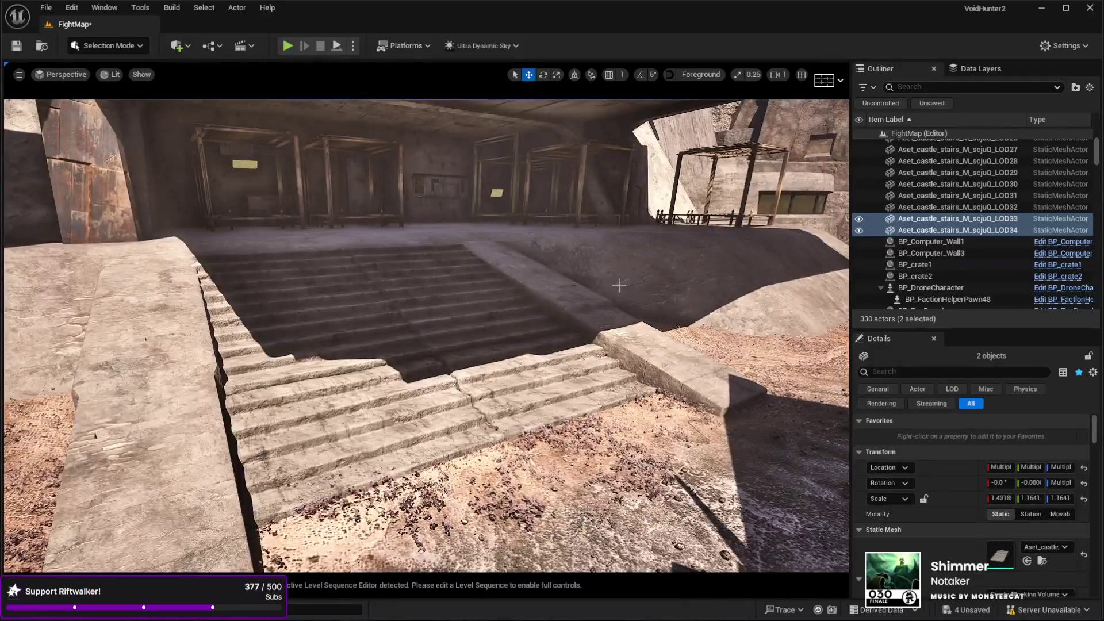
click(633, 254)
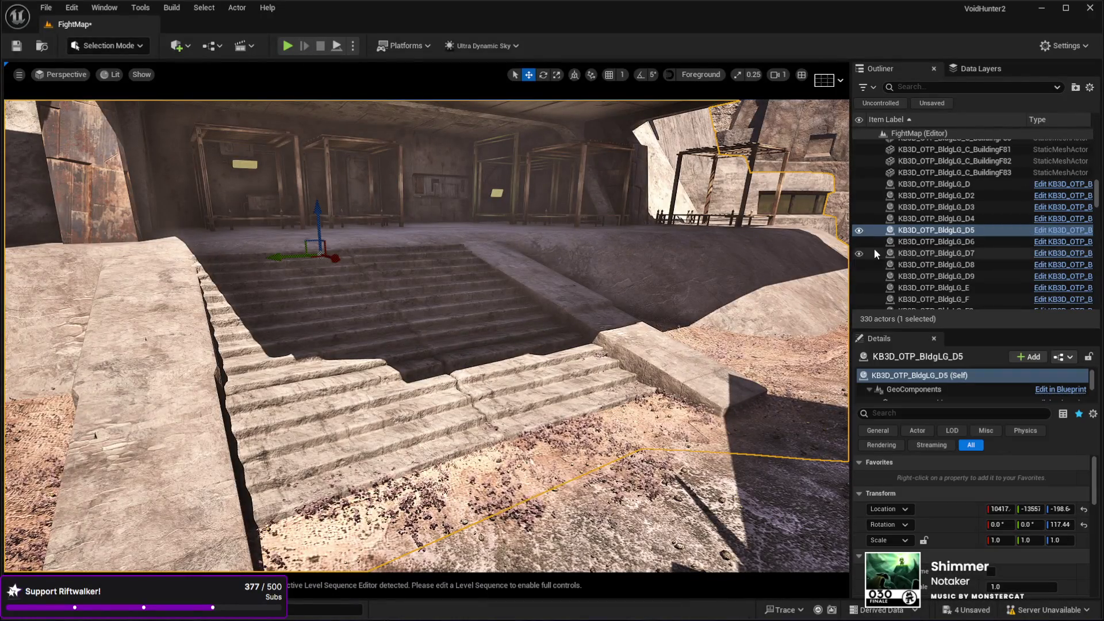
scroll(916, 391, down, 3)
click(915, 383)
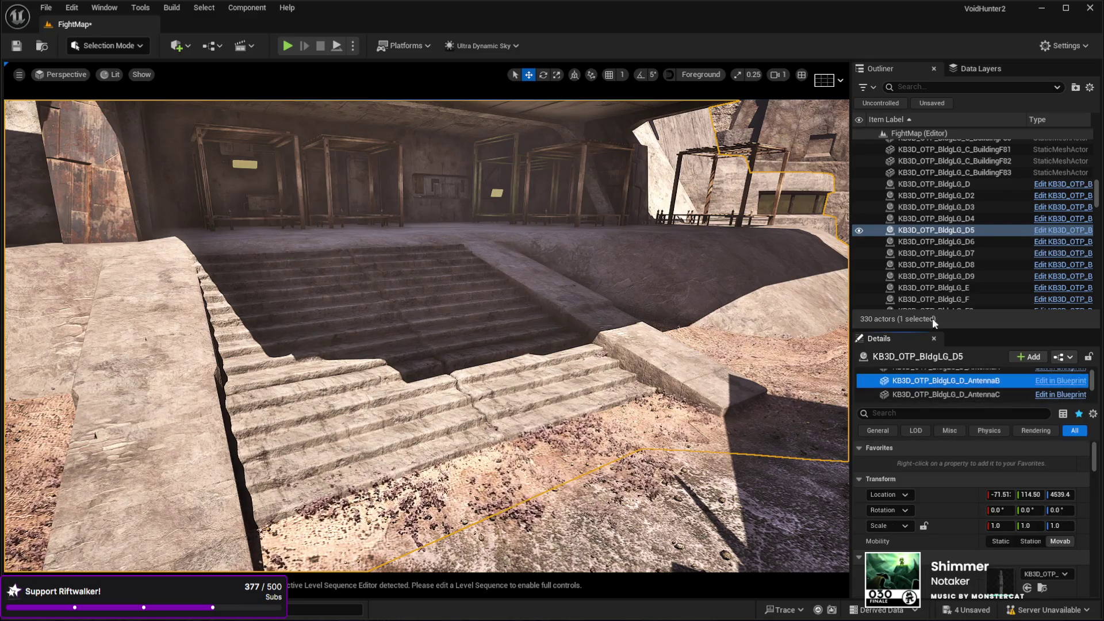
click(915, 230)
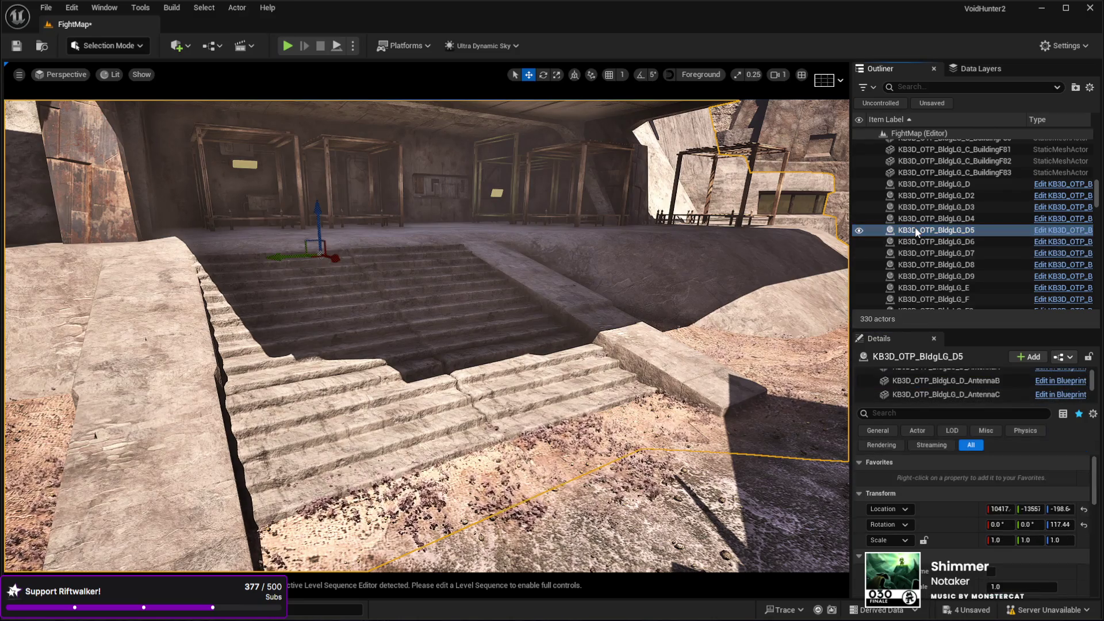
click(906, 381)
click(902, 385)
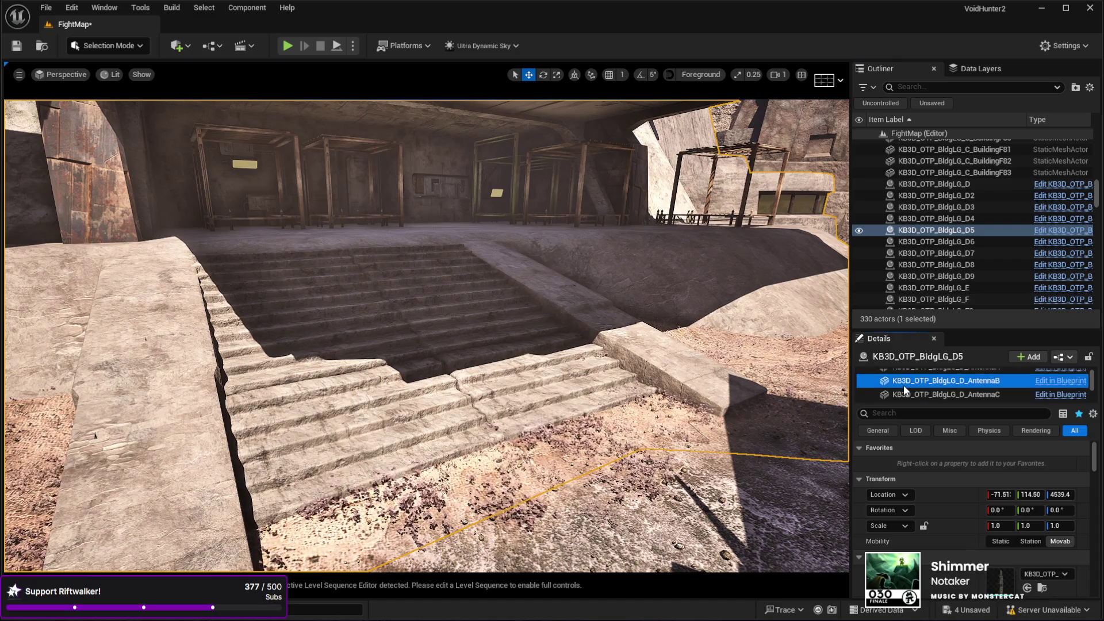
click(913, 235)
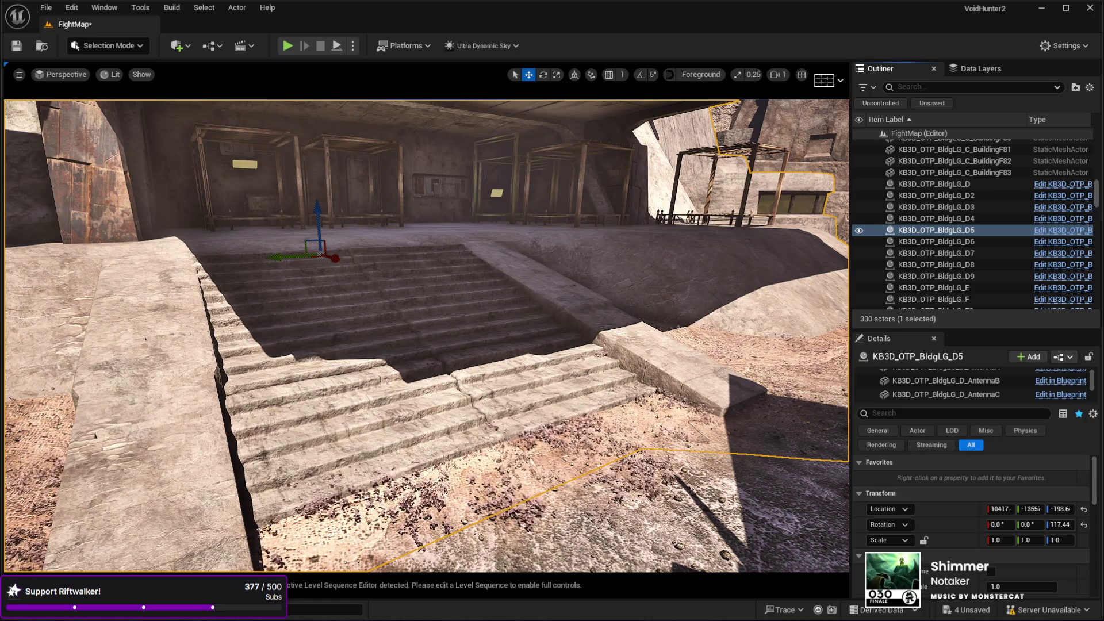
drag(746, 407, 708, 378)
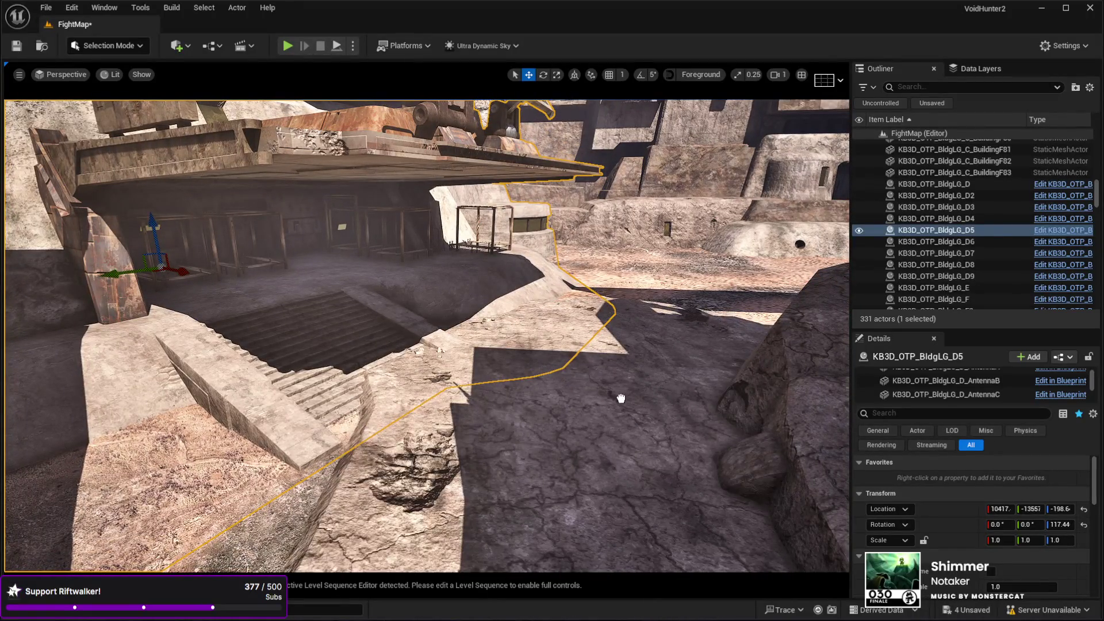
Frame BldgMD_H_Base, test raising and lowering it, then delete it.
click(621, 400)
key(f)
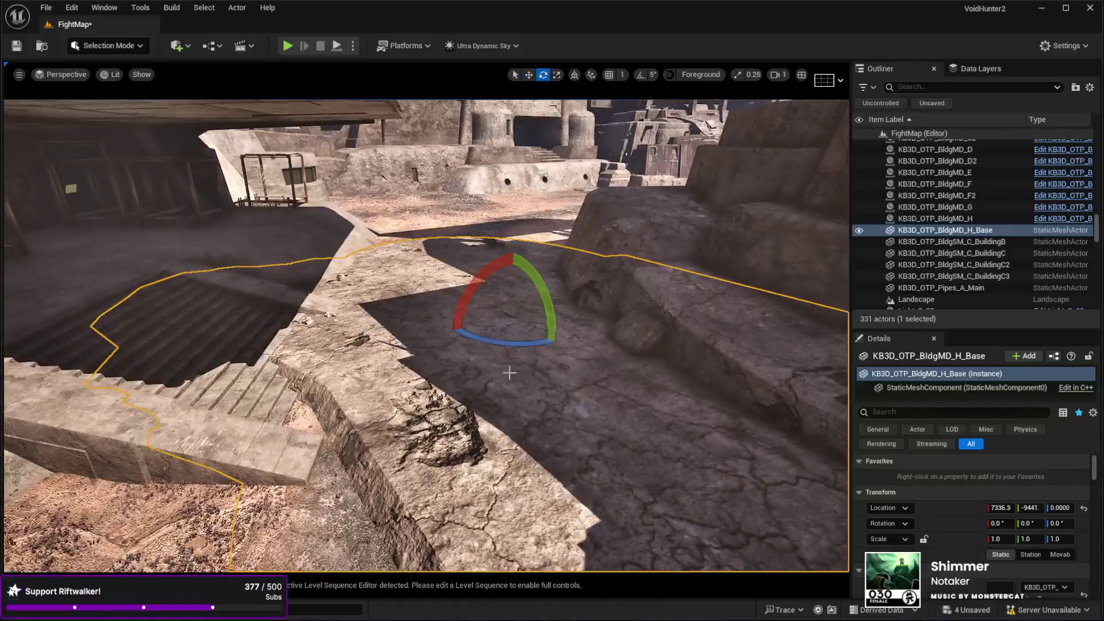
mouse_move(504, 283)
mouse_down()
mouse_move(512, 214)
mouse_move(512, 253)
mouse_up()
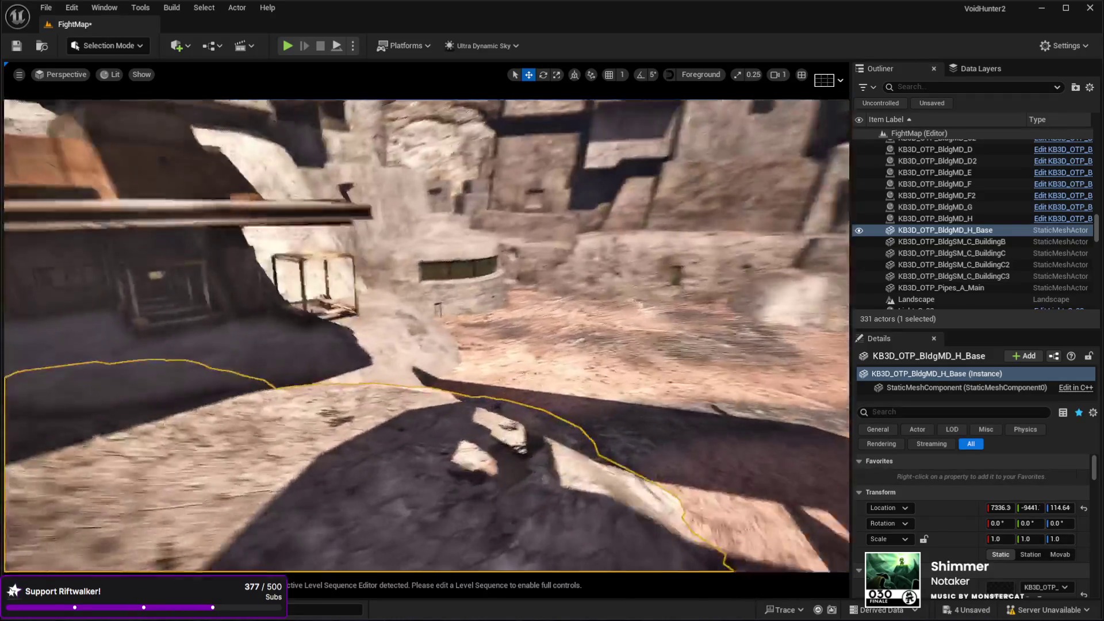
key(e)
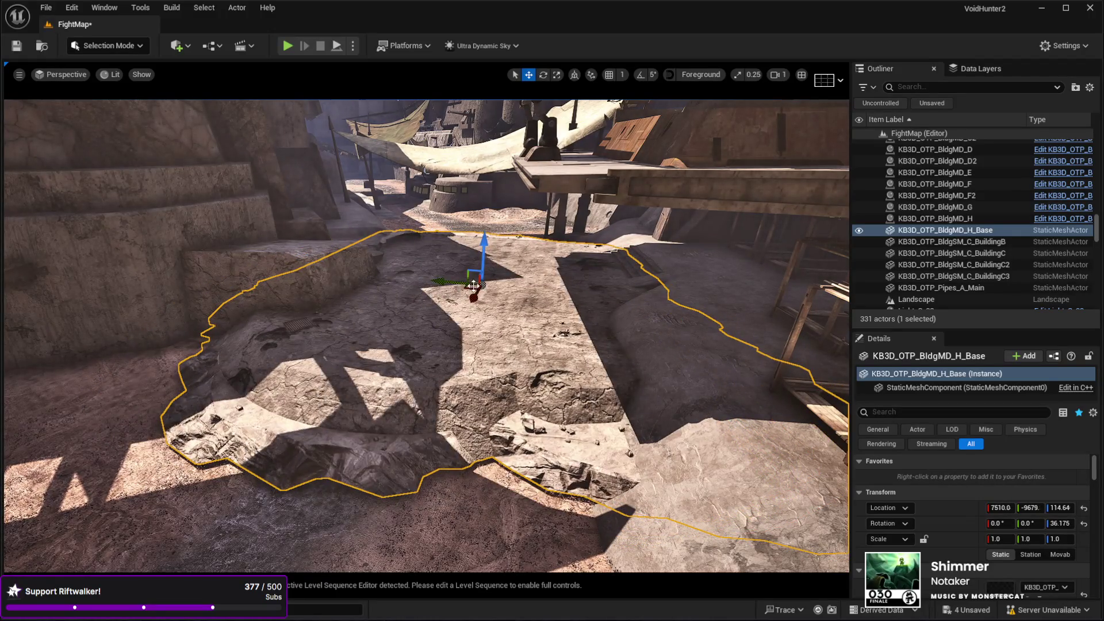
drag(481, 245, 480, 272)
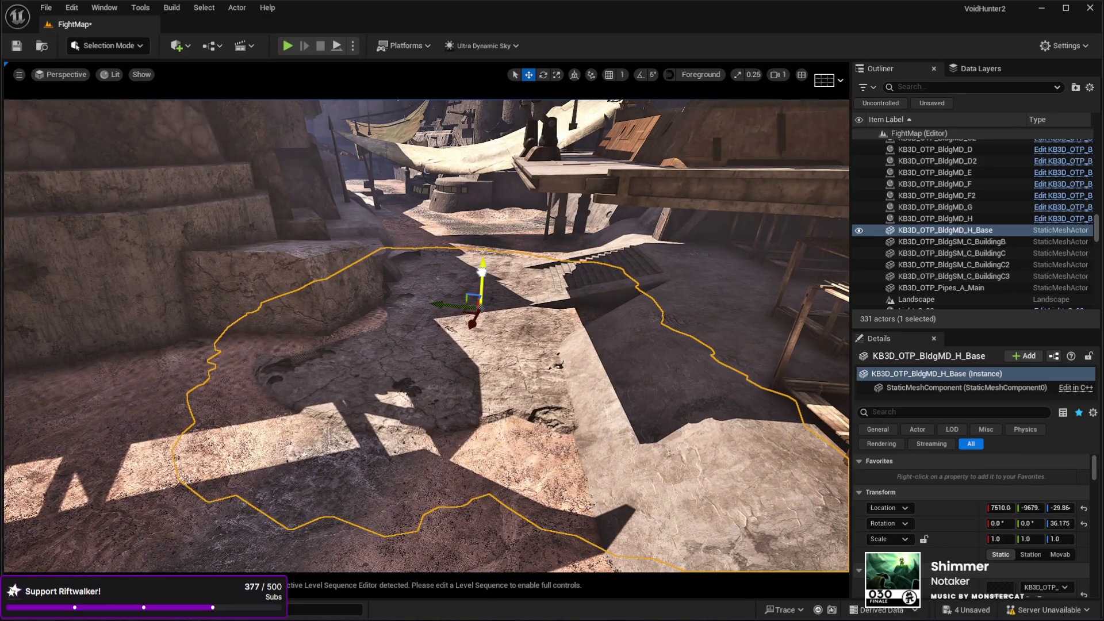
key(w)
key(w)
key(w)
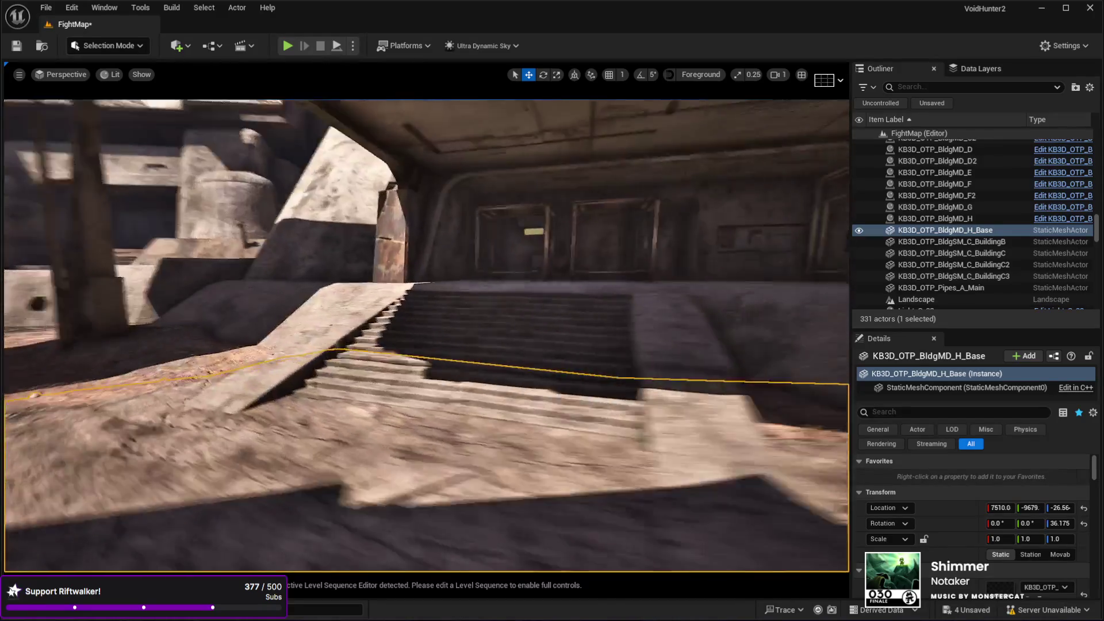
key(w)
key(w)
key(w)
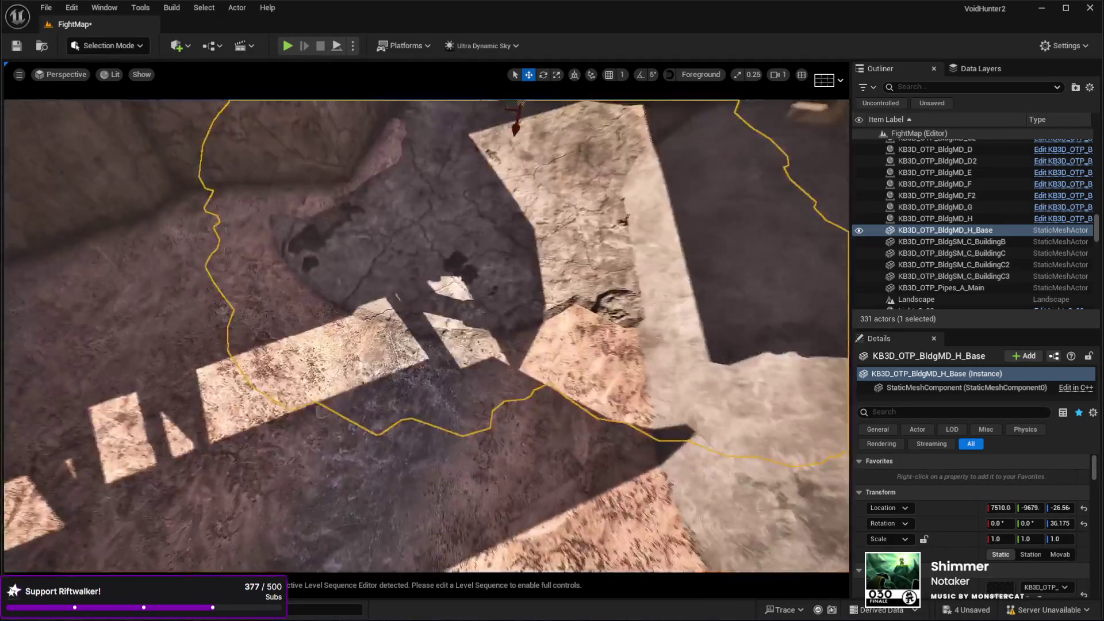
drag(515, 232, 512, 215)
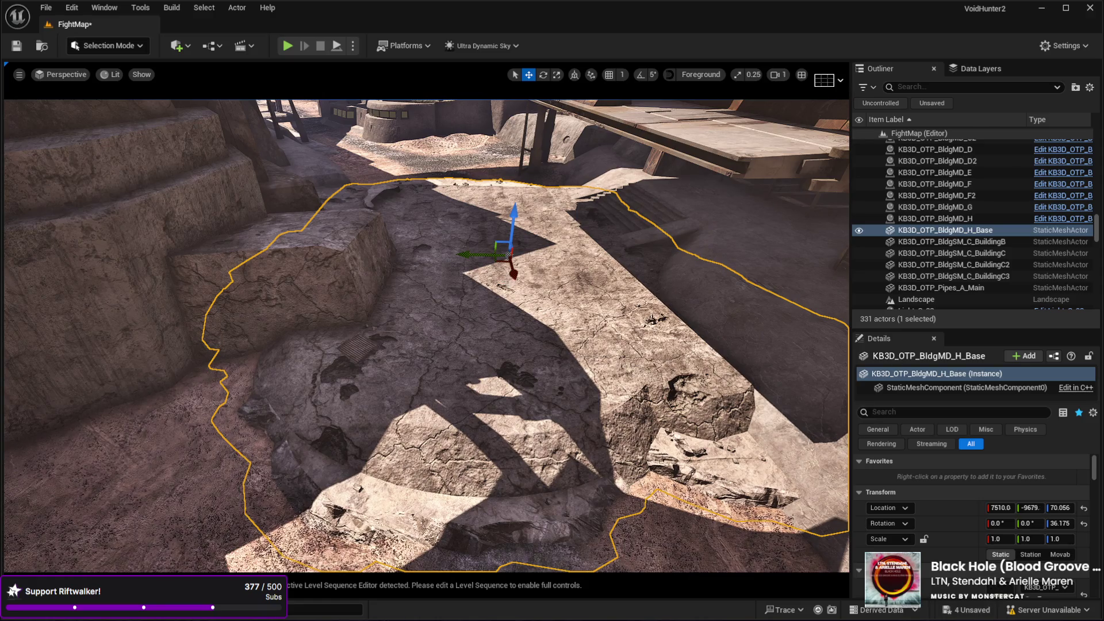
key(Delete)
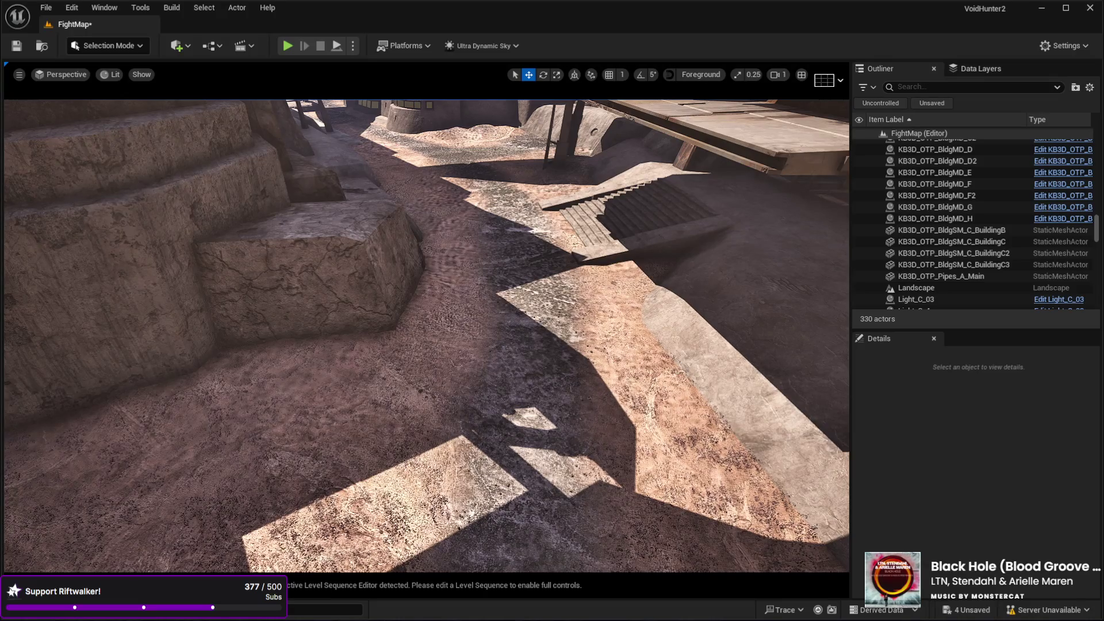
Restore the deleted base and turn BaseA about 18° around the vertical axis.
key(ctrl+z)
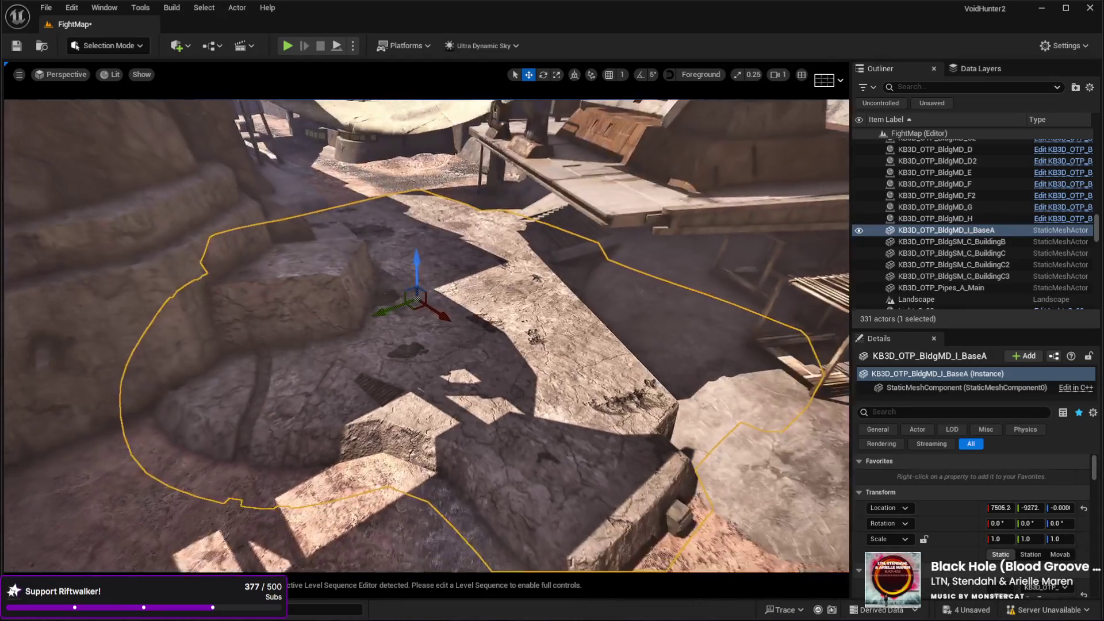
key(e)
mouse_move(426, 330)
mouse_down()
mouse_move(468, 333)
mouse_move(406, 288)
mouse_move(451, 257)
mouse_move(570, 246)
mouse_up()
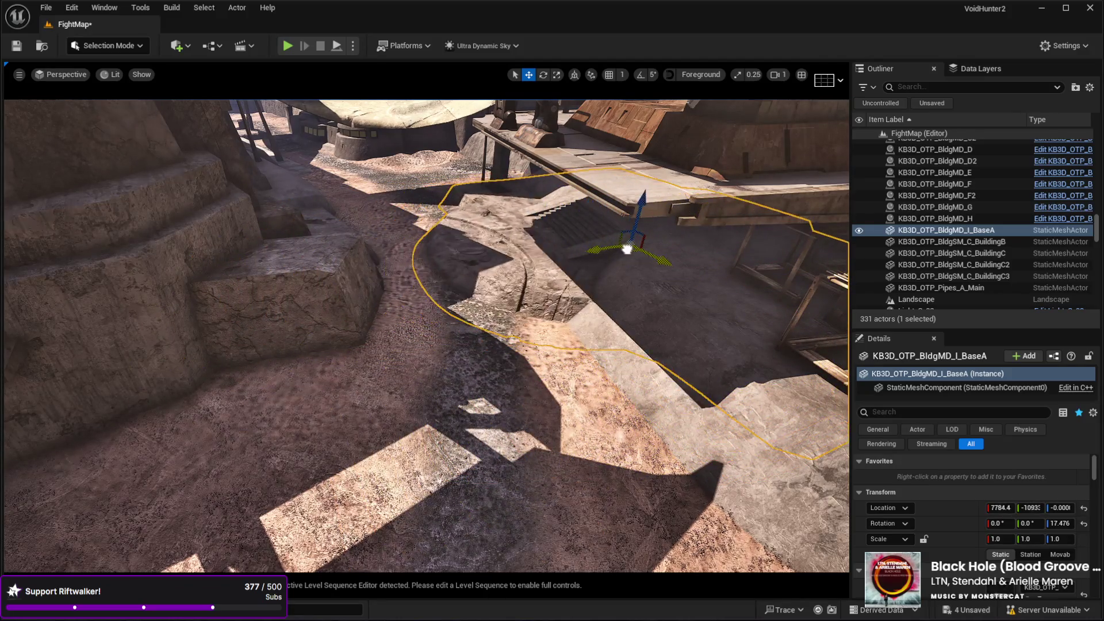
Fine-tune BaseA's rotation and move it beside the stairs at ground level.
key(w)
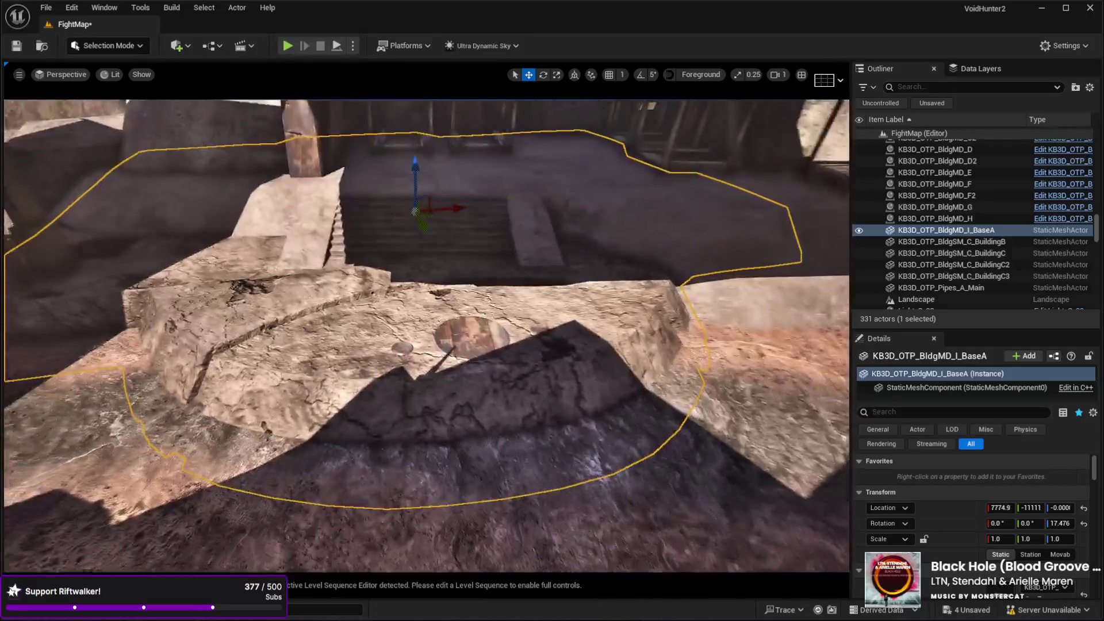
key(e)
drag(400, 232, 420, 232)
mouse_move(423, 176)
mouse_down()
mouse_move(419, 167)
mouse_move(422, 190)
mouse_up()
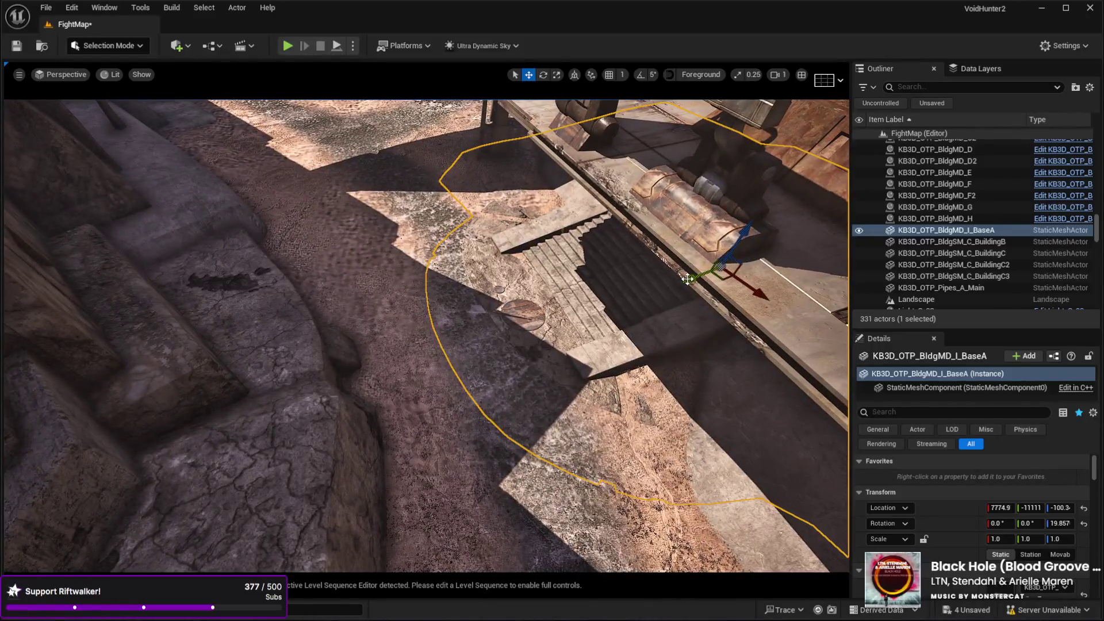
mouse_move(688, 280)
mouse_down()
mouse_move(353, 395)
mouse_move(358, 338)
mouse_up()
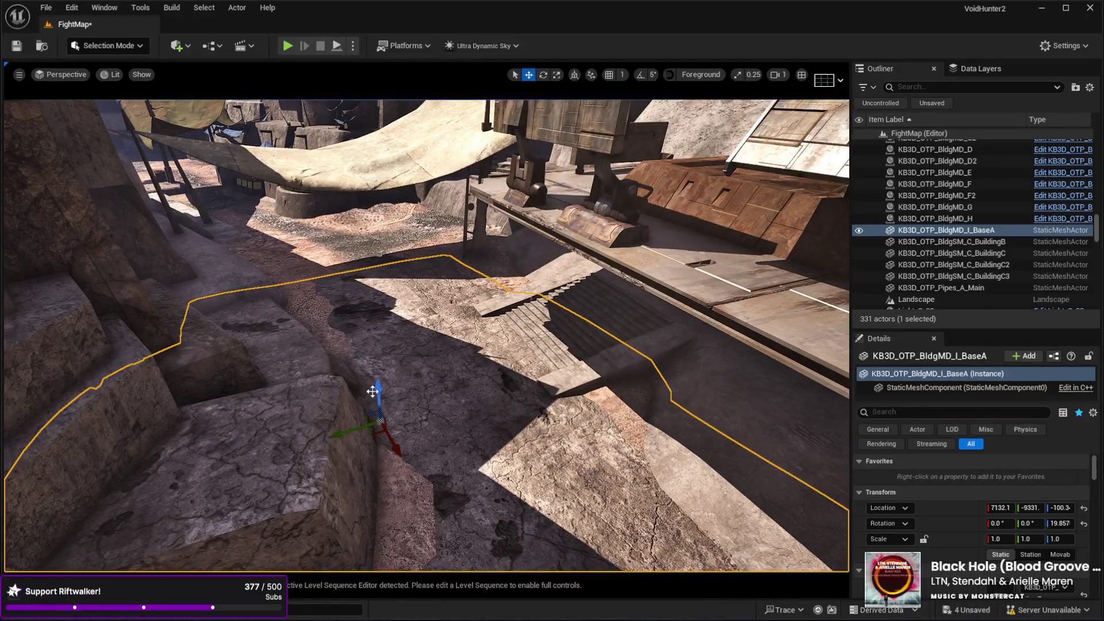
drag(373, 391, 380, 370)
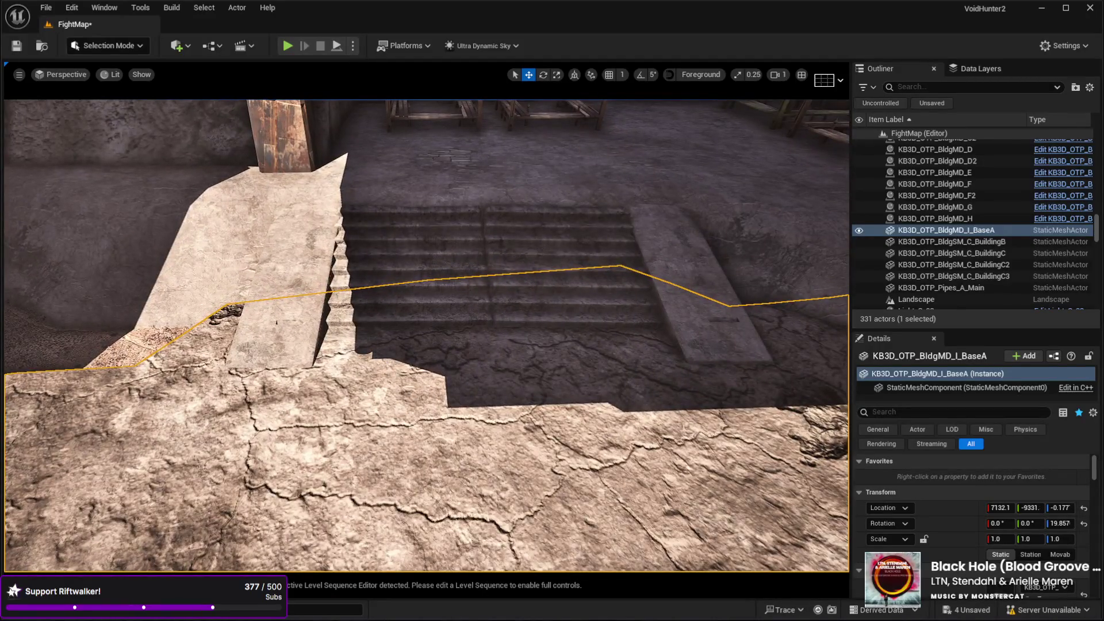
click(665, 264)
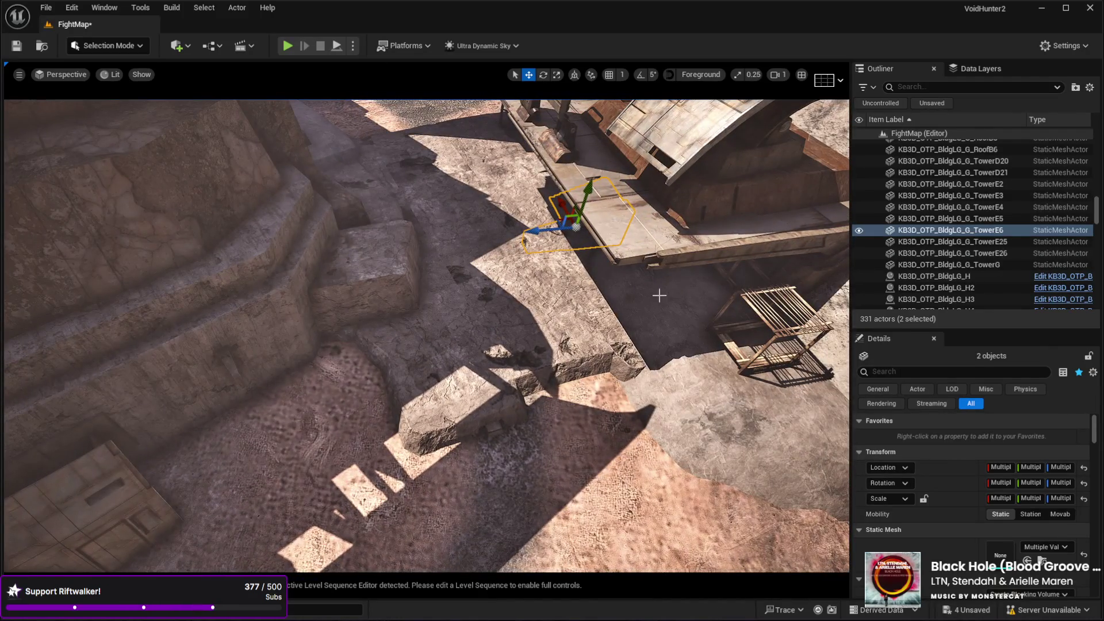
Duplicate the stairs and side slab onto the ground, then select the BaseB block.
key(ctrl+d)
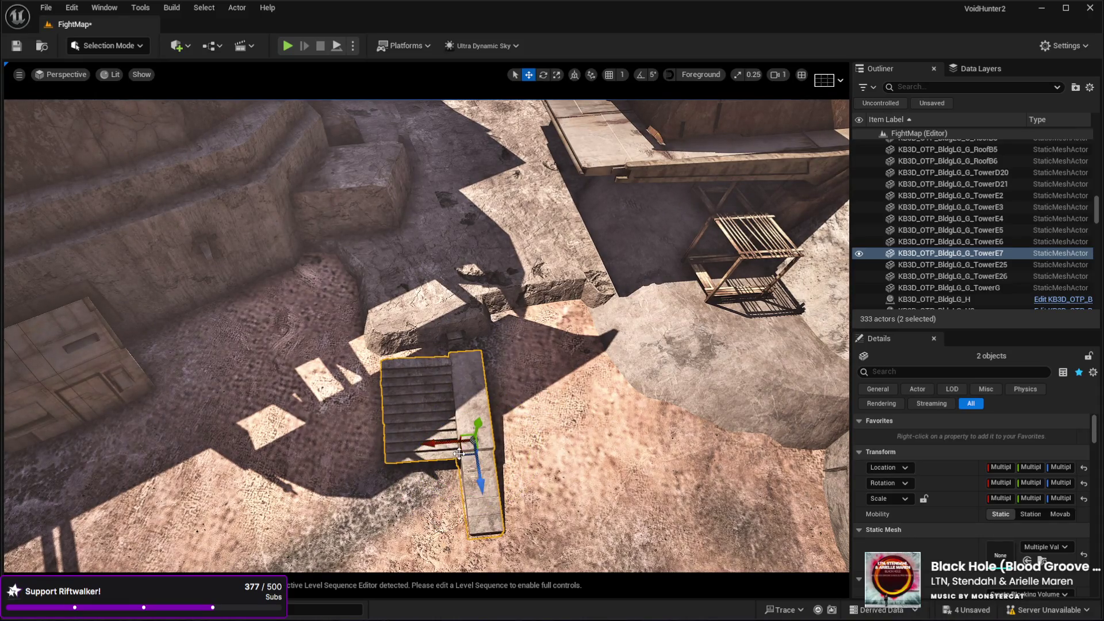
mouse_move(589, 368)
mouse_down()
mouse_move(564, 311)
mouse_move(535, 365)
mouse_move(546, 368)
mouse_up()
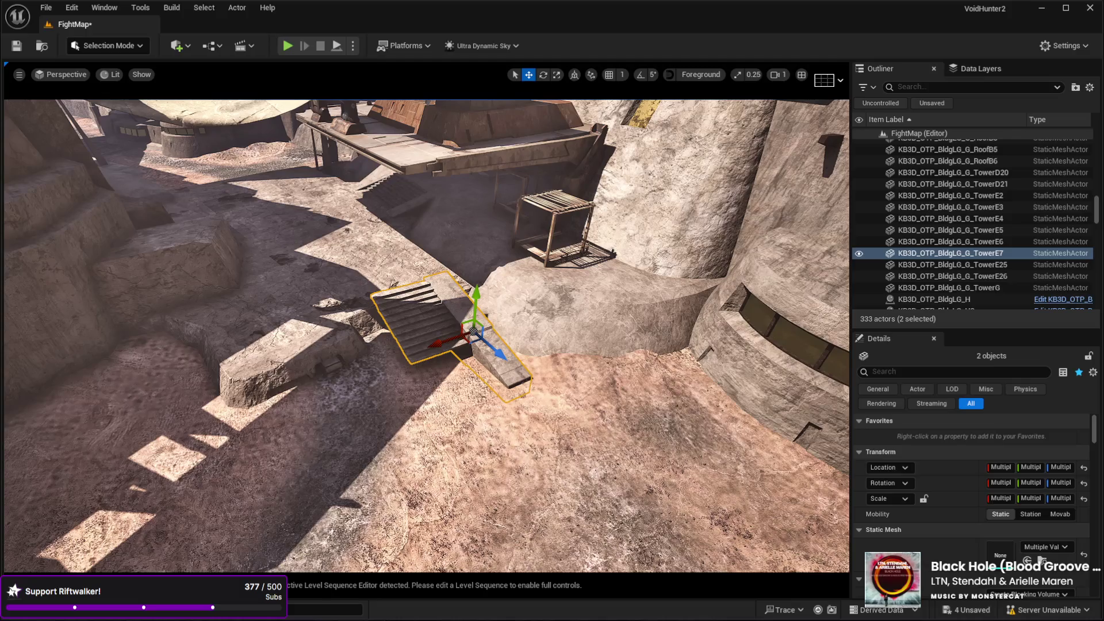
click(517, 437)
drag(552, 443, 546, 402)
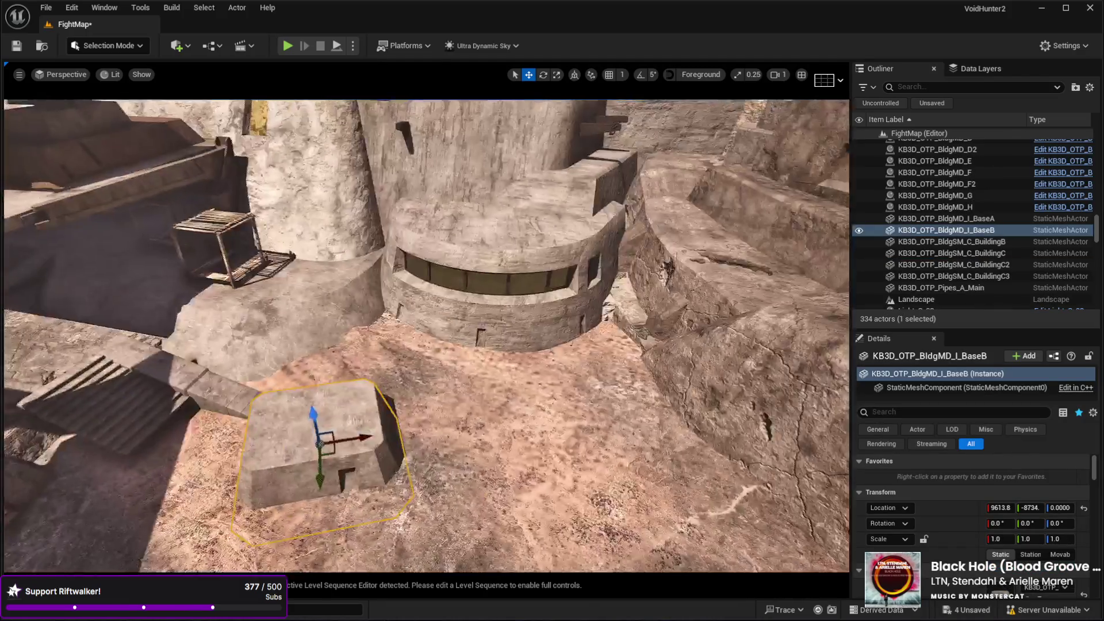
Create the stepped BldgMD_G_BaseE block and rotate it about 89° on Z.
key(ctrl+z)
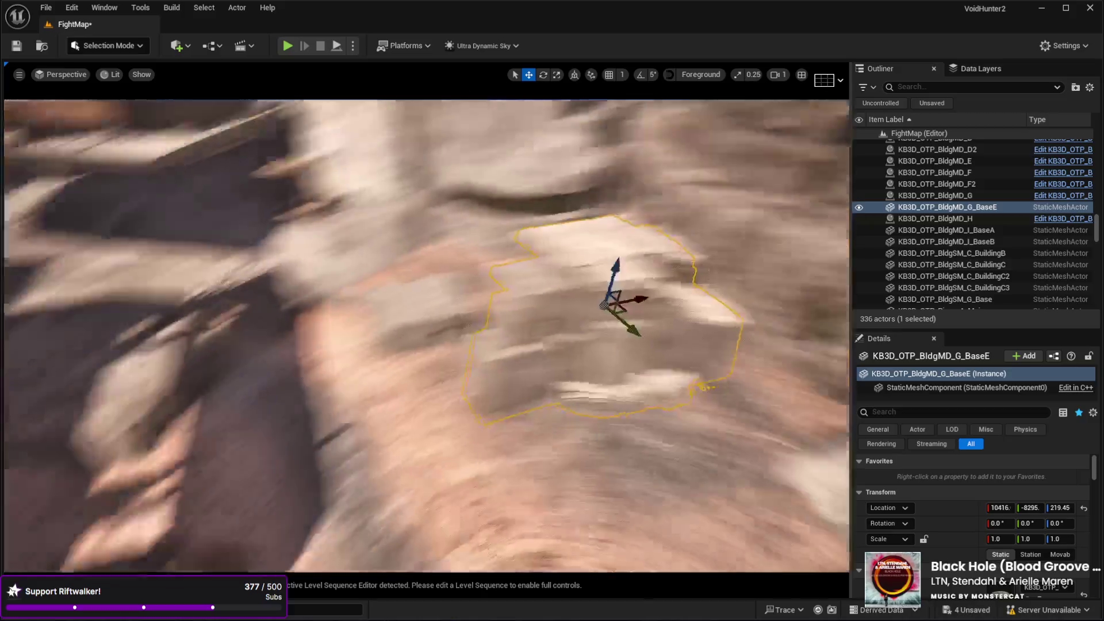
key(e)
drag(517, 376, 624, 376)
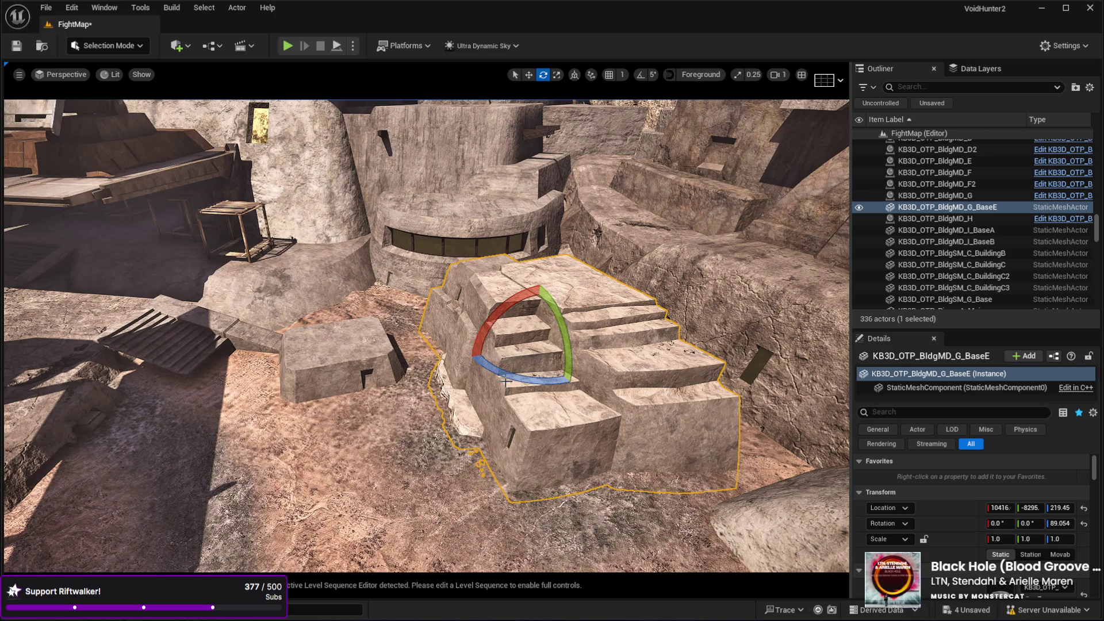
scroll(383, 404, up, 3)
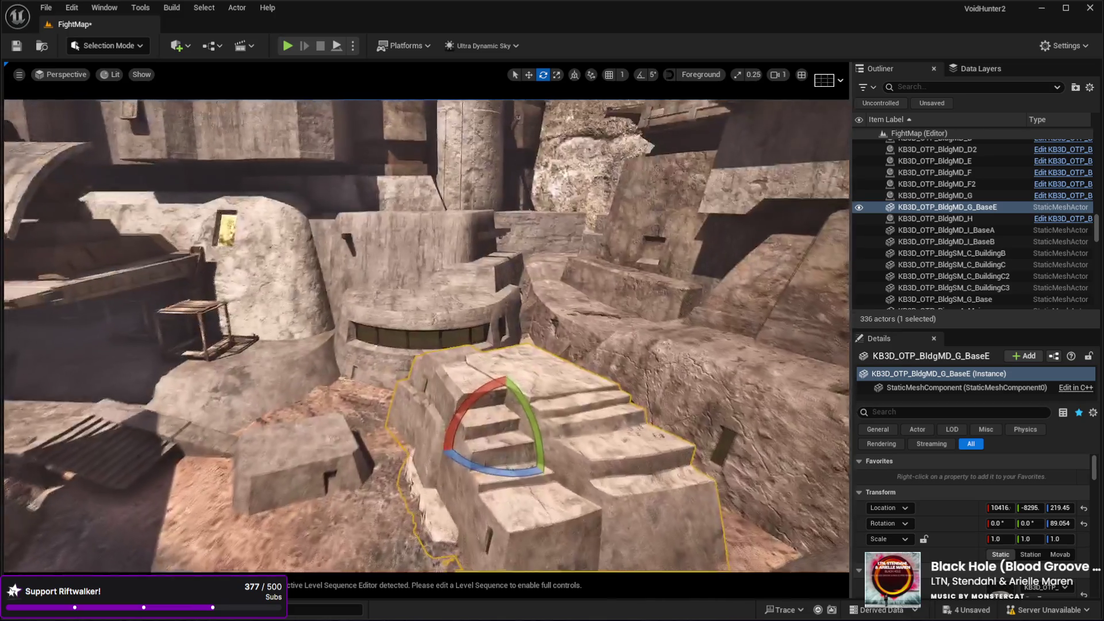
scroll(384, 401, up, 5)
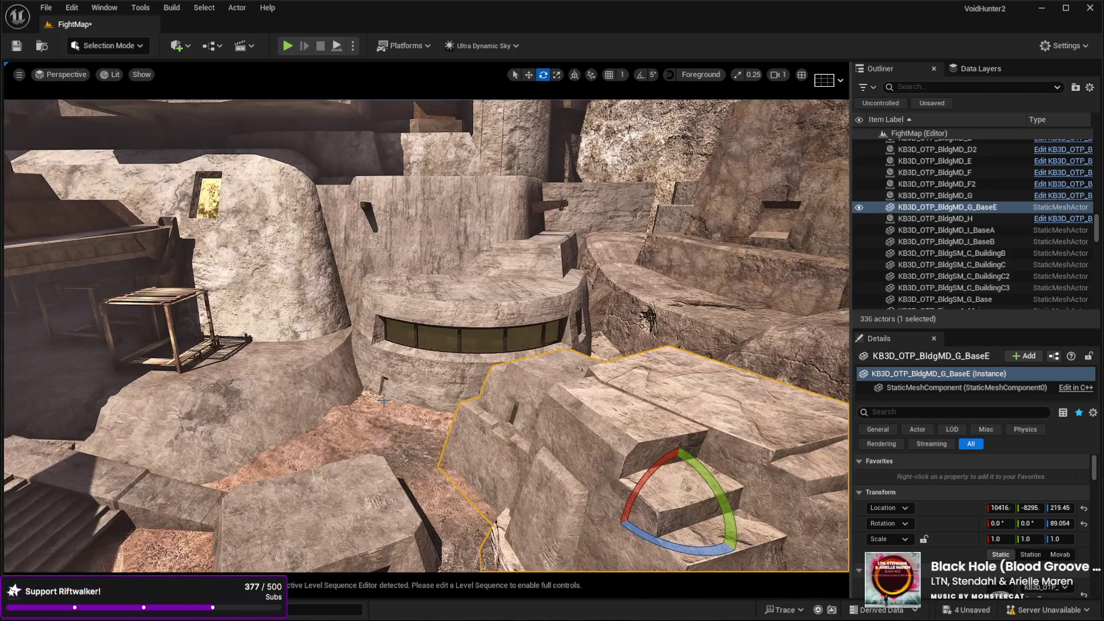
mouse_move(383, 401)
mouse_down()
mouse_move(334, 442)
mouse_move(299, 437)
mouse_move(472, 299)
mouse_up()
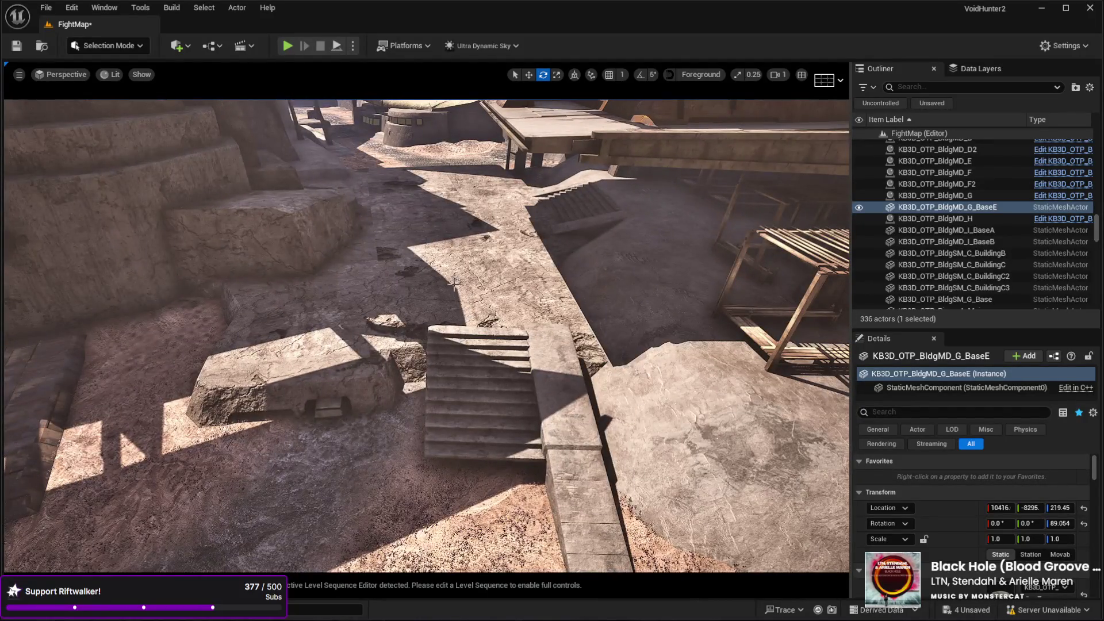
Select BaseA and rotate it about 5° further, to 24.83° on Z.
click(452, 278)
mouse_move(423, 246)
mouse_down()
mouse_move(430, 255)
mouse_move(372, 258)
mouse_move(362, 273)
mouse_move(390, 245)
mouse_move(351, 262)
mouse_move(385, 363)
mouse_up()
key(w)
scroll(944, 519, down, 5)
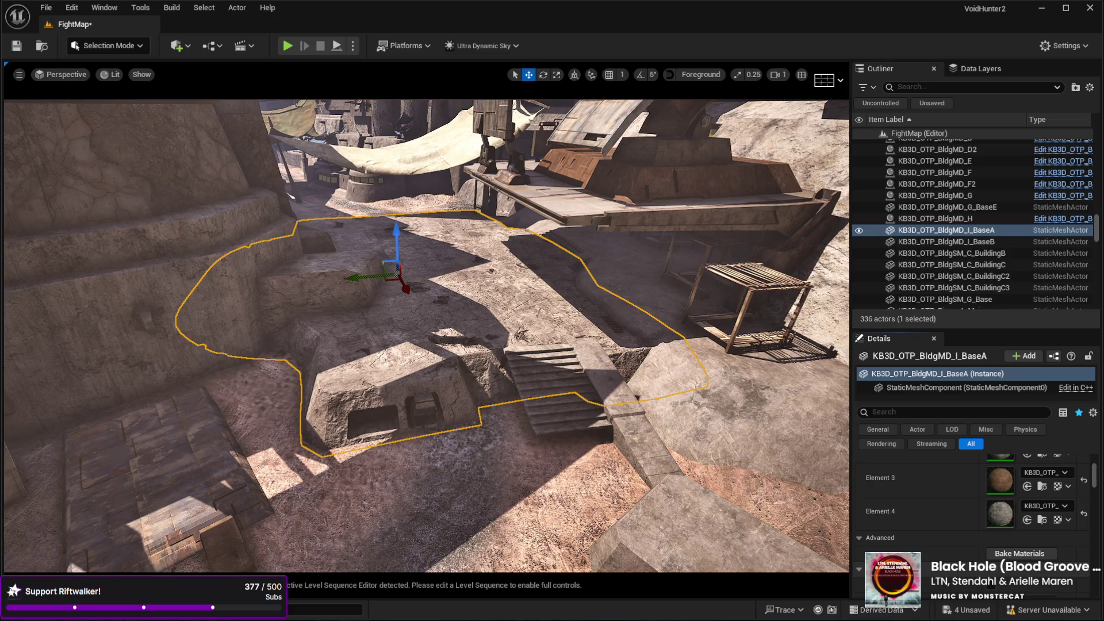
mouse_move(816, 471)
mouse_down()
mouse_move(831, 473)
mouse_move(818, 379)
mouse_move(587, 398)
mouse_up()
mouse_move(608, 270)
mouse_down()
mouse_move(530, 276)
mouse_move(574, 279)
mouse_move(524, 266)
mouse_up()
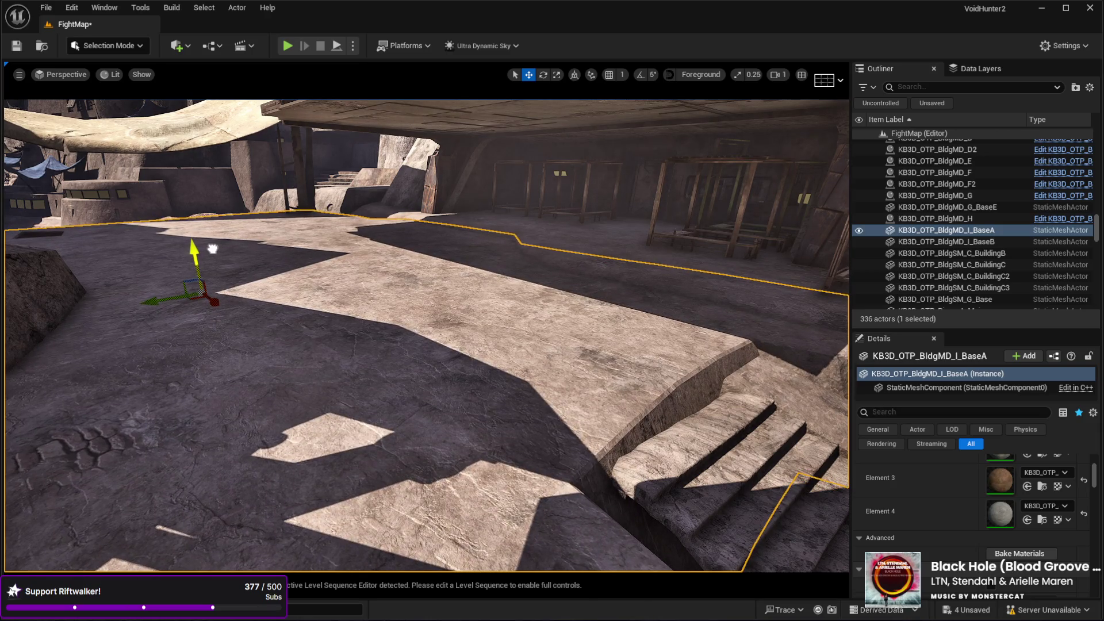
Select the six stair-and-wall pieces: stairs LOD31–34 and TowerE5/E6.
key(f)
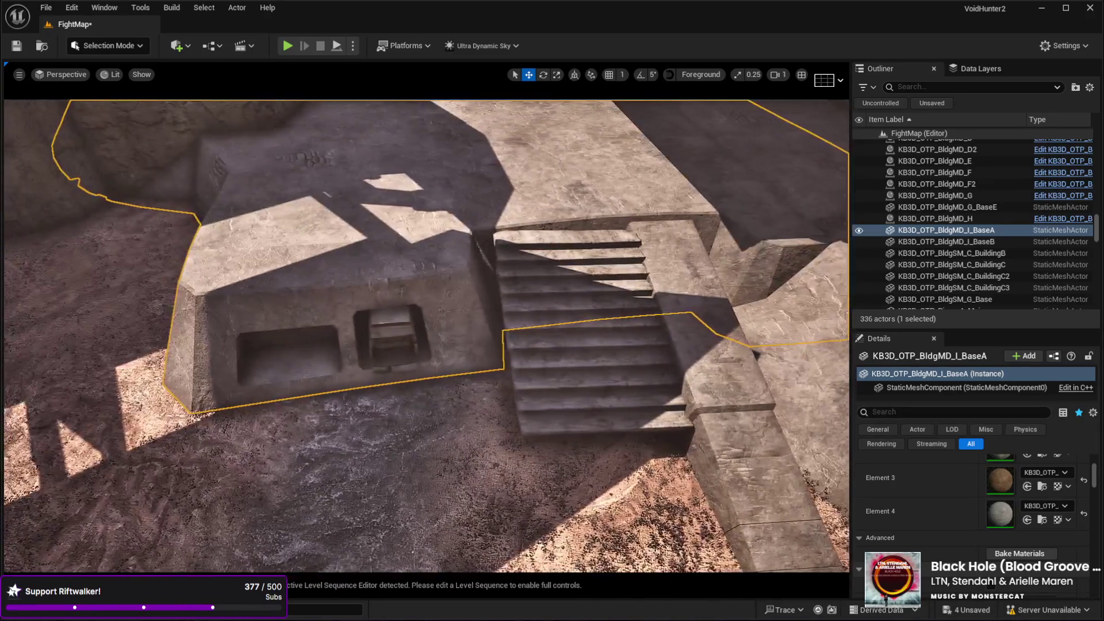
mouse_move(568, 247)
mouse_down()
mouse_move(561, 264)
mouse_move(591, 304)
mouse_up()
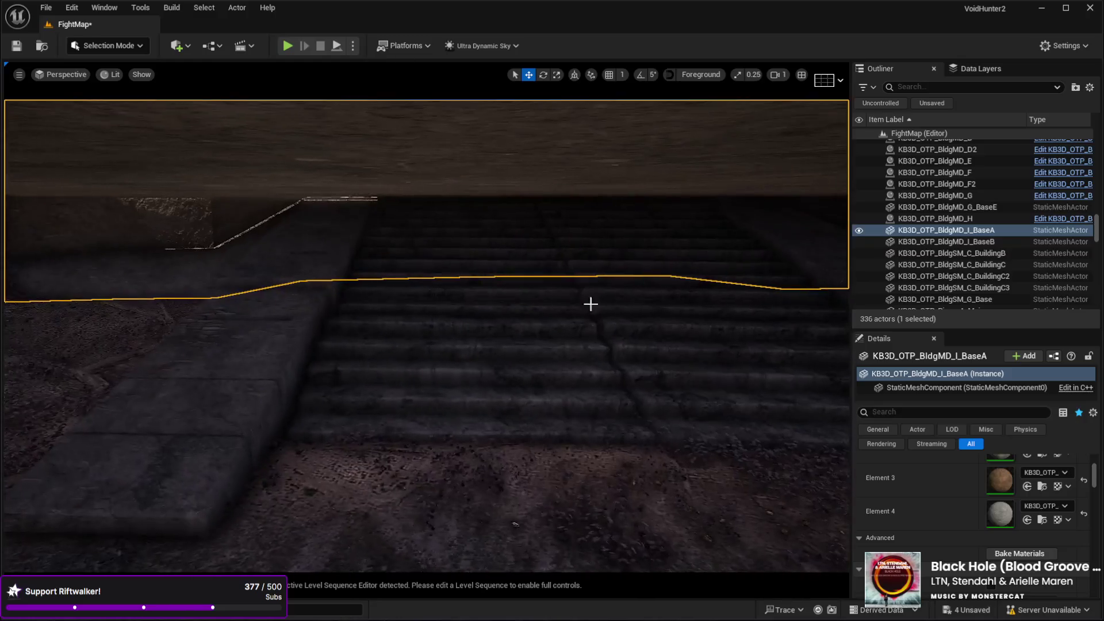
click(263, 323)
ctrl+click(475, 246)
ctrl+click(575, 253)
ctrl+click(633, 253)
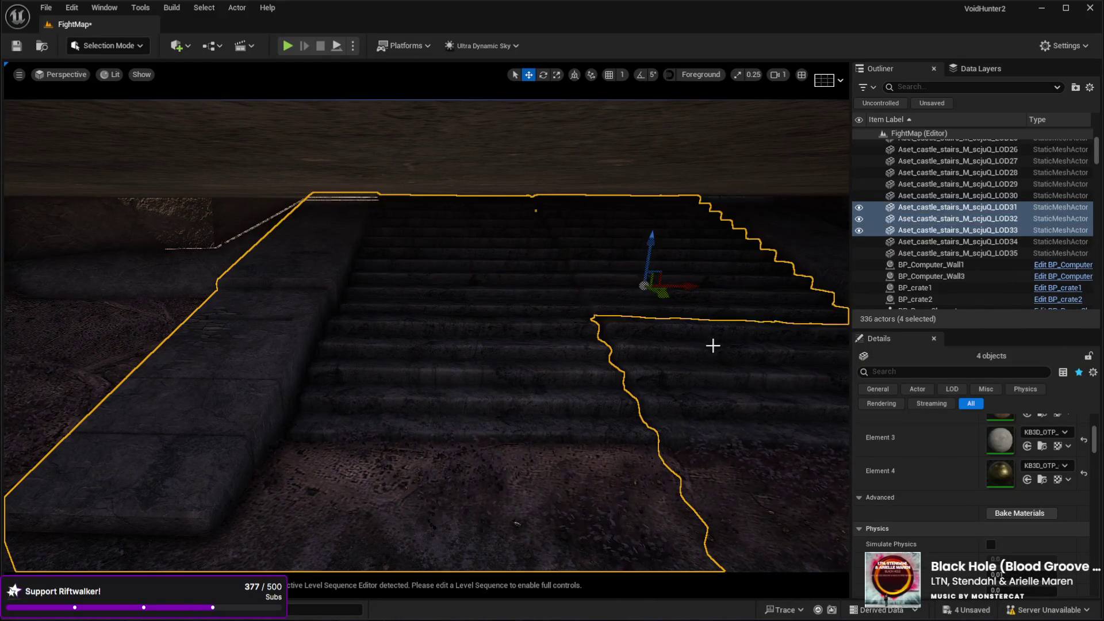
ctrl+click(581, 335)
drag(582, 335, 606, 332)
ctrl+click(540, 324)
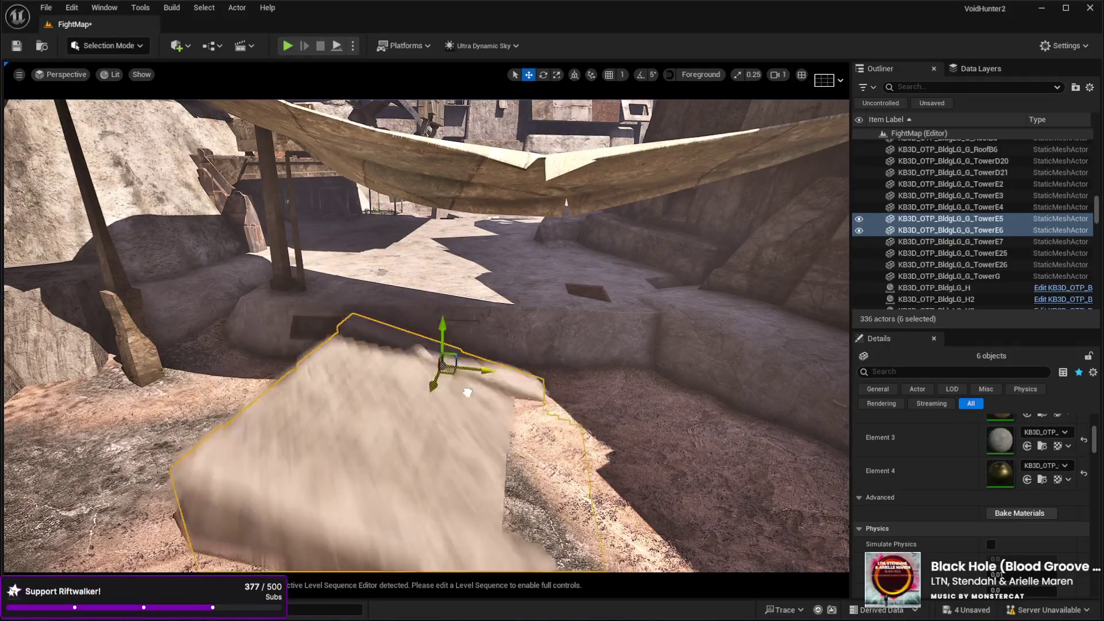
scroll(574, 339, up, 3)
Rotate the selected stair-and-wall group about −21° on Z.
key(e)
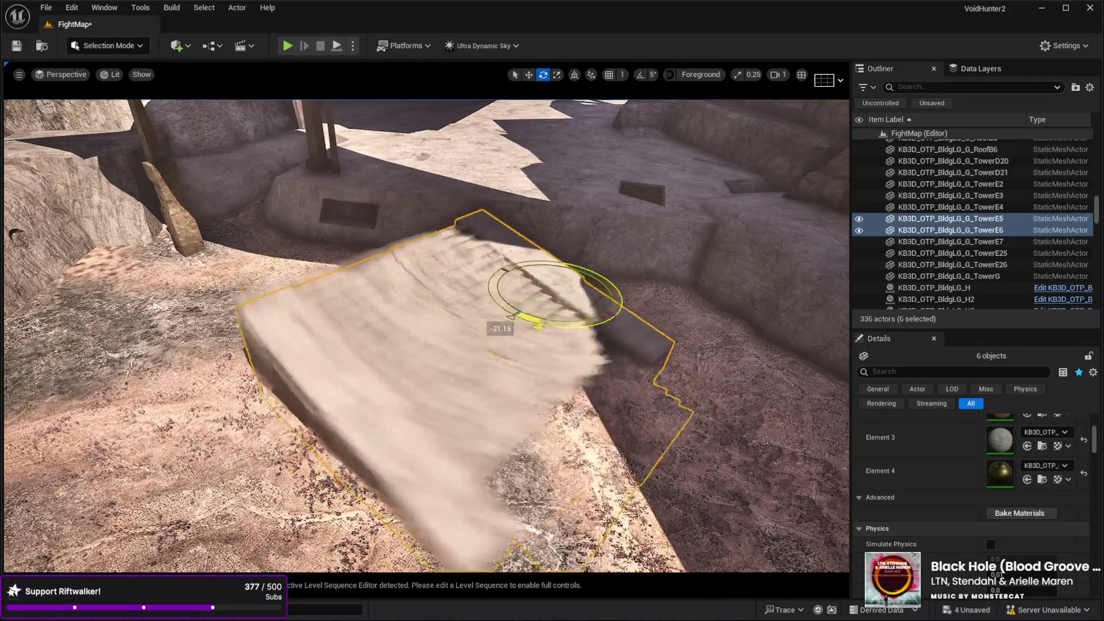
mouse_move(604, 368)
mouse_down()
mouse_move(583, 406)
mouse_move(555, 390)
mouse_move(732, 381)
mouse_move(506, 371)
mouse_move(570, 339)
mouse_up()
key(w)
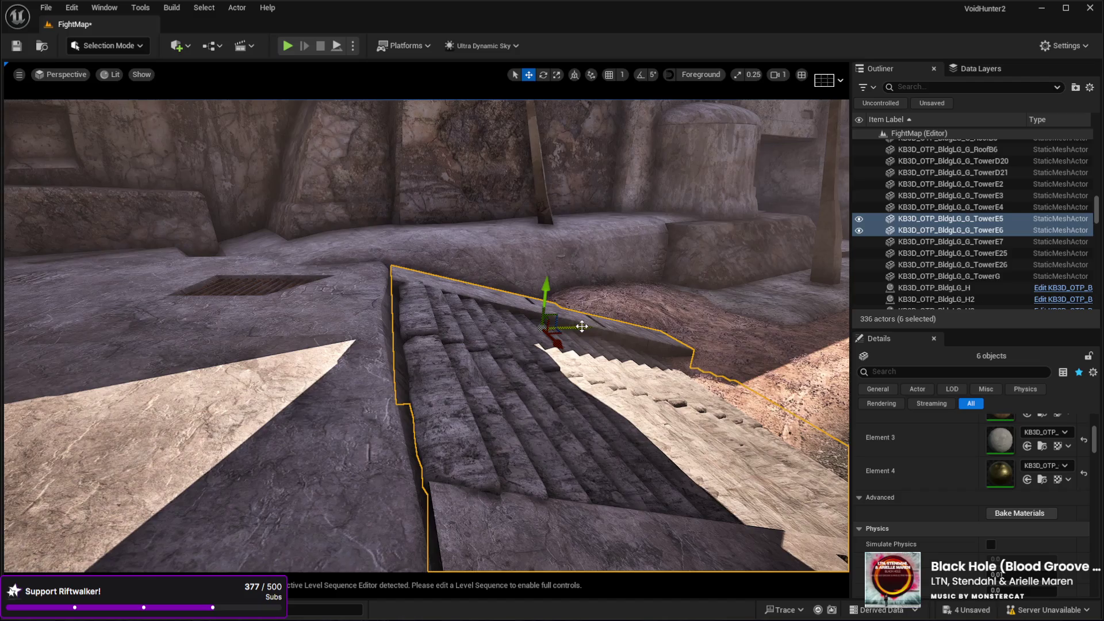
drag(569, 329, 676, 307)
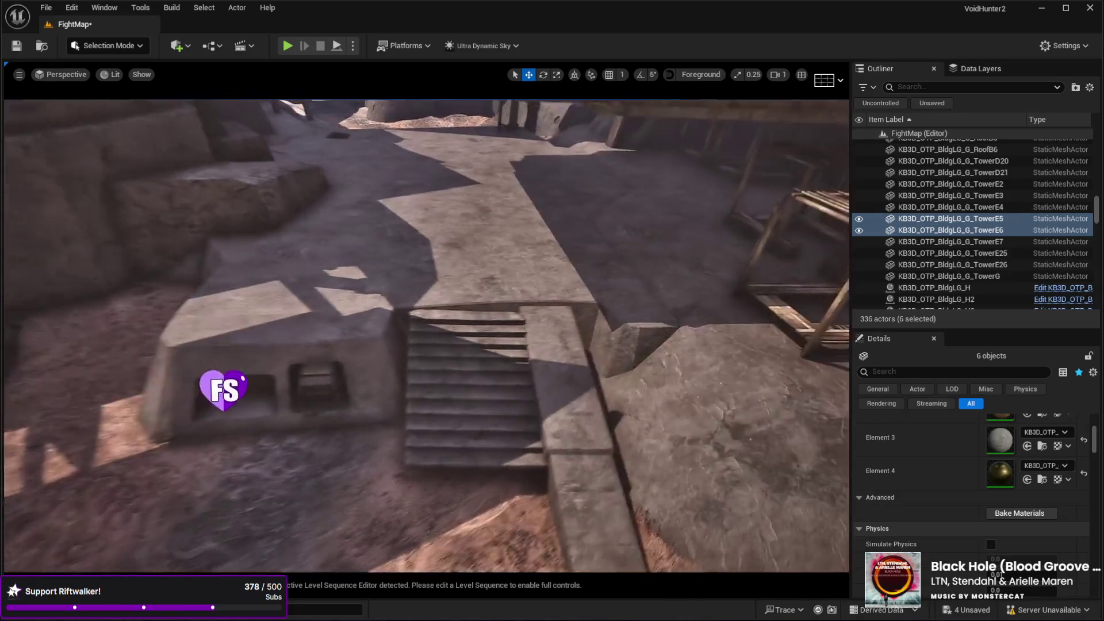
Rotate the TowerE7 ramp and LOD35 stairs together by −4.39° on Z.
click(501, 411)
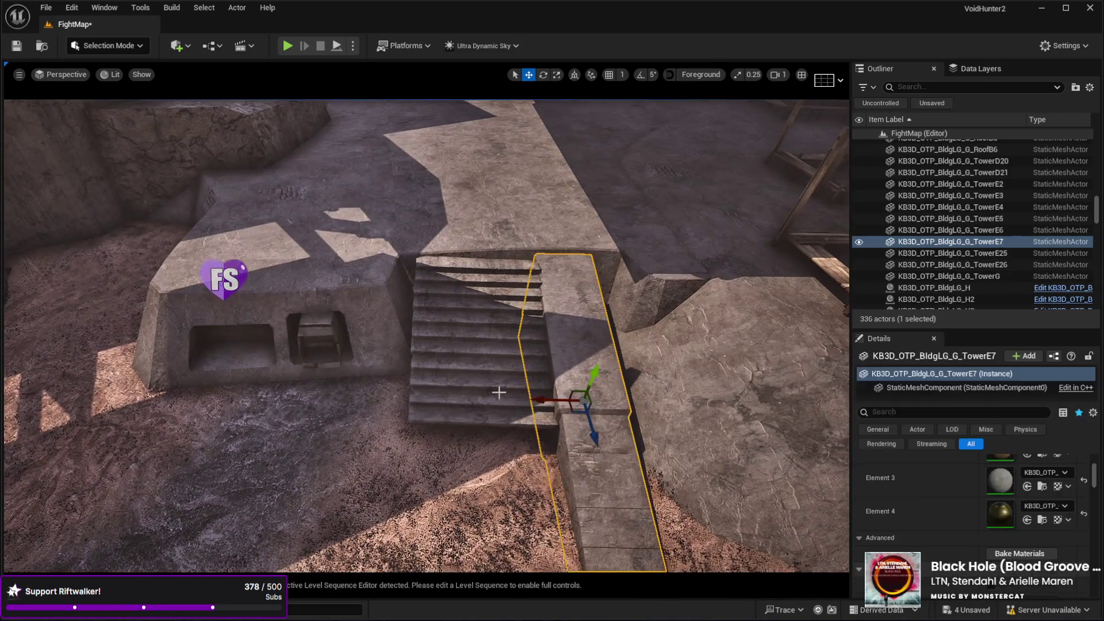
ctrl+click(501, 410)
key(f)
key(e)
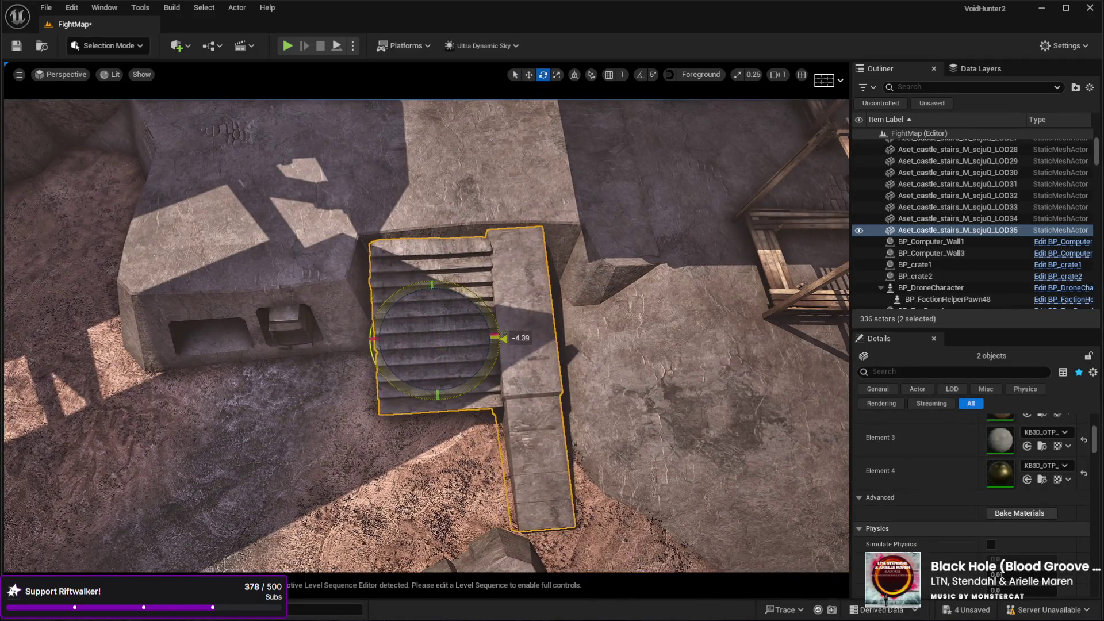
key(w)
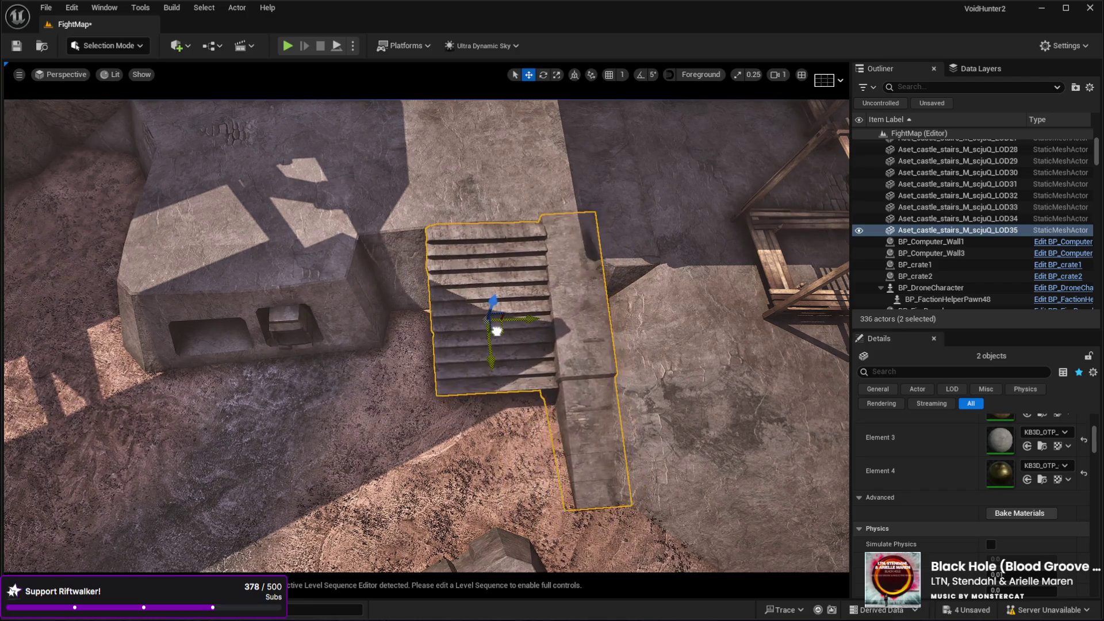
drag(494, 333, 494, 327)
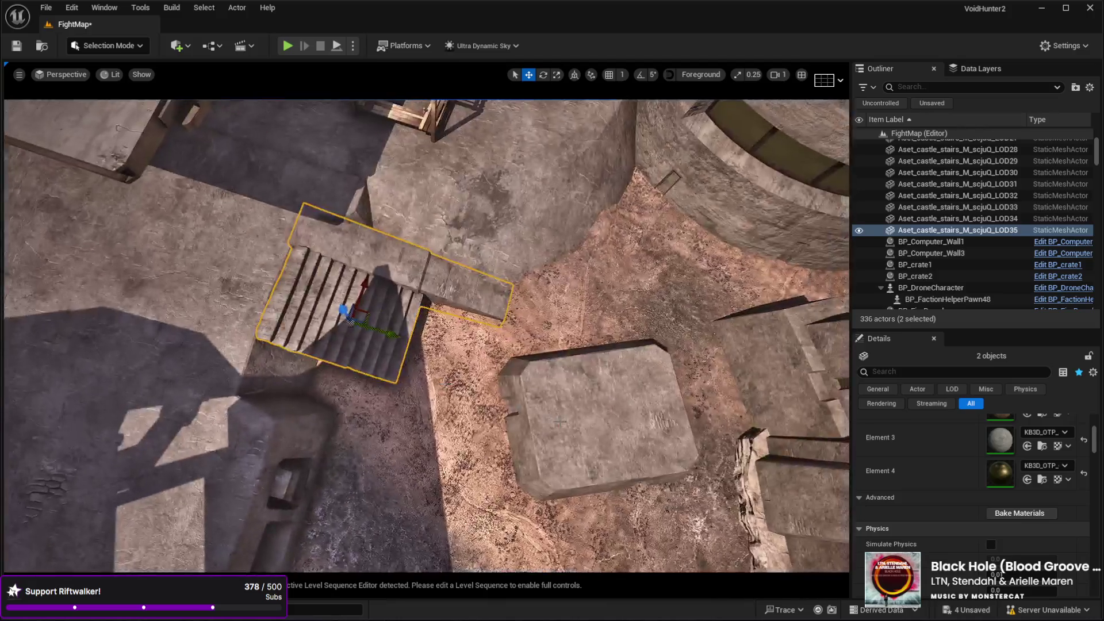
click(599, 449)
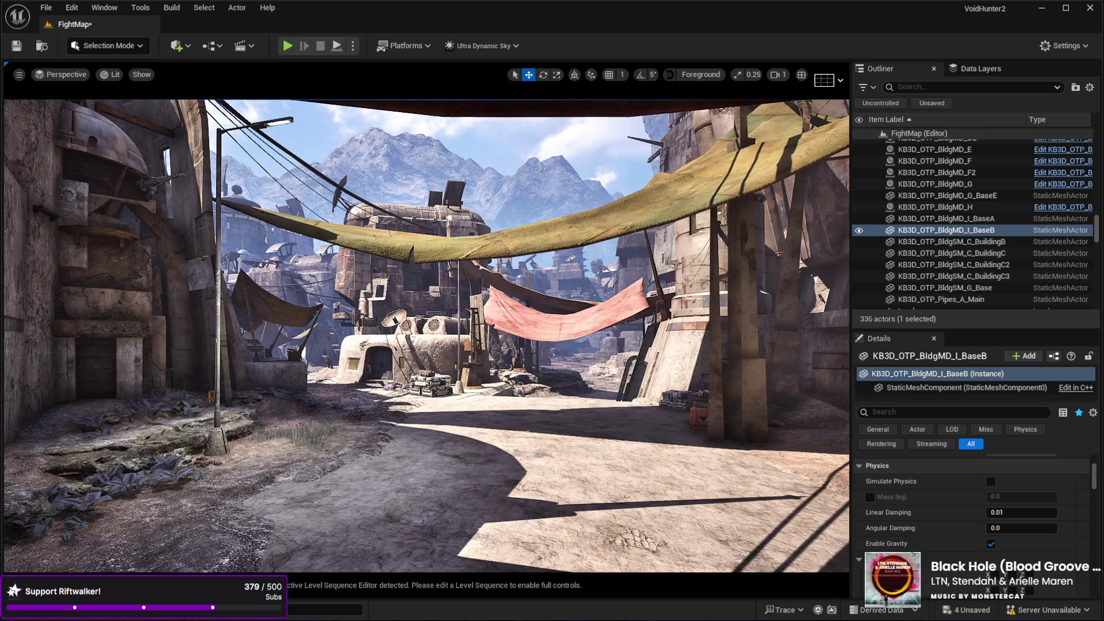
key(w)
key(s)
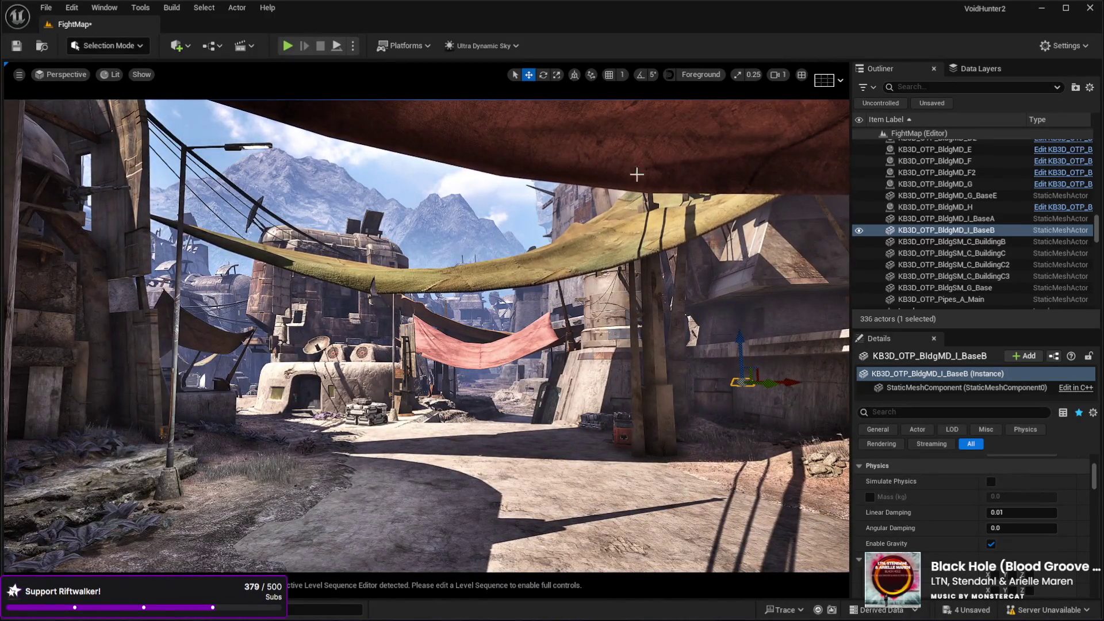
key(w)
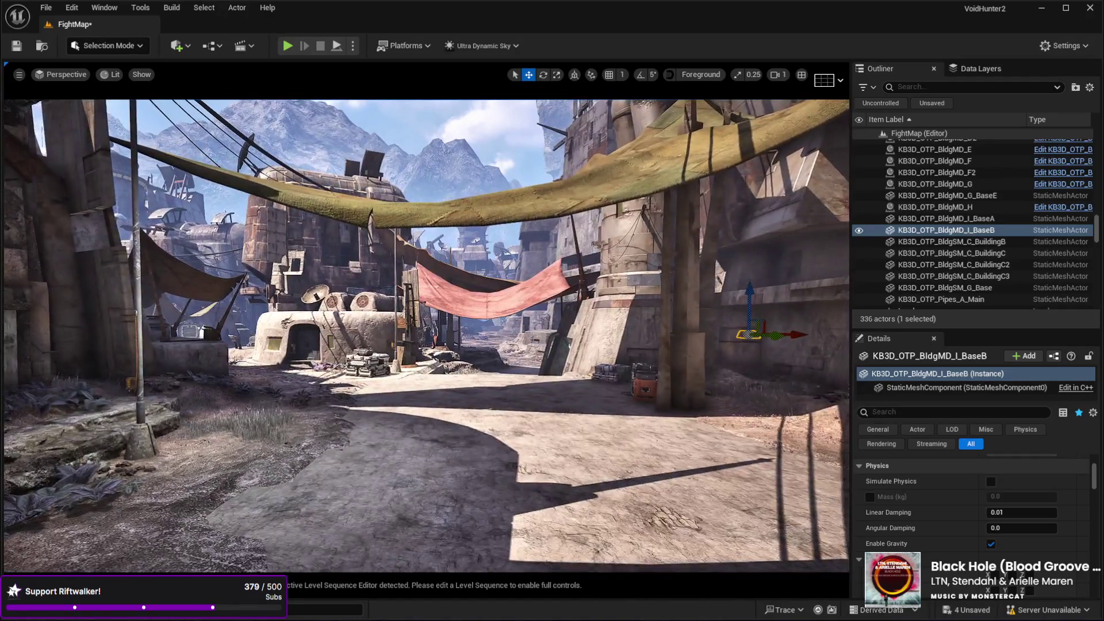
click(368, 242)
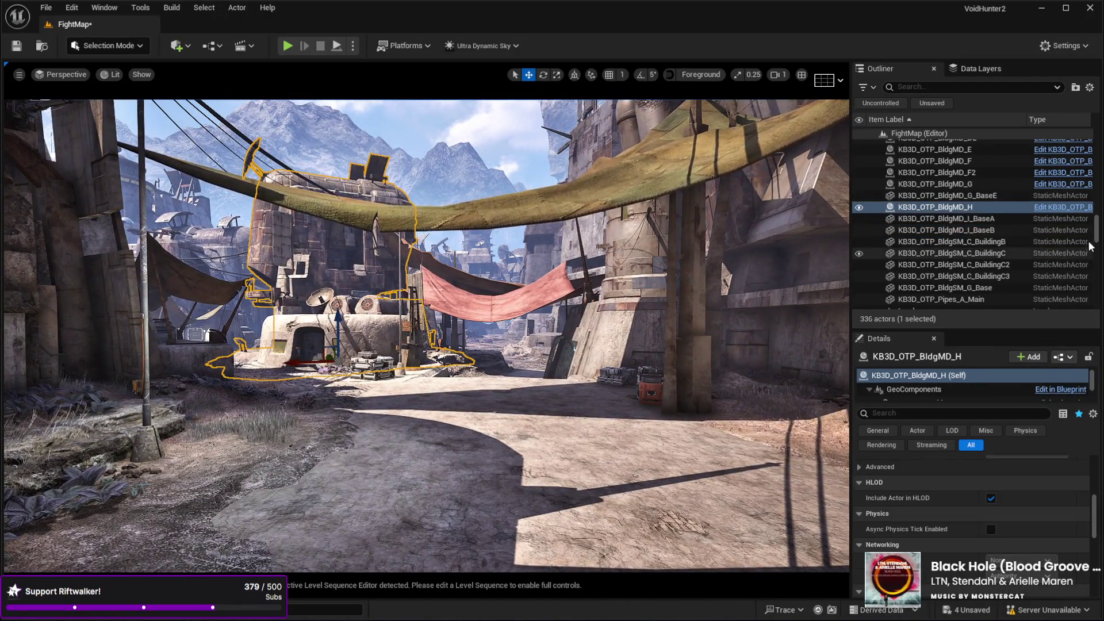
drag(1096, 236, 1096, 132)
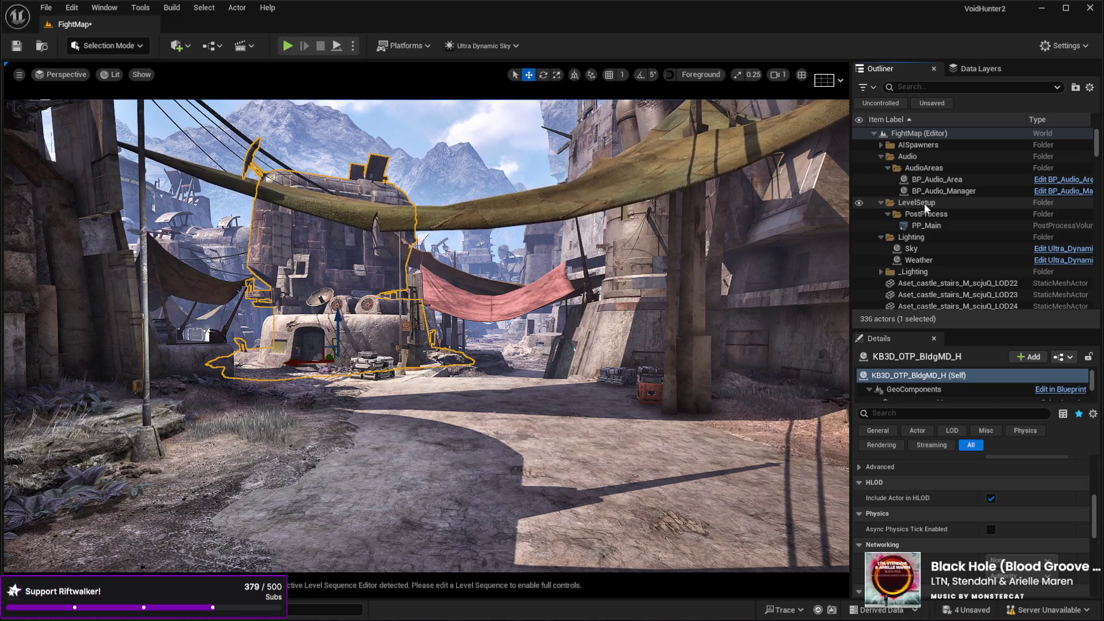
Try the Snow and Rain_Thunder Weather presets, then return to Partly Cloudy.
click(918, 260)
scroll(964, 486, up, 10)
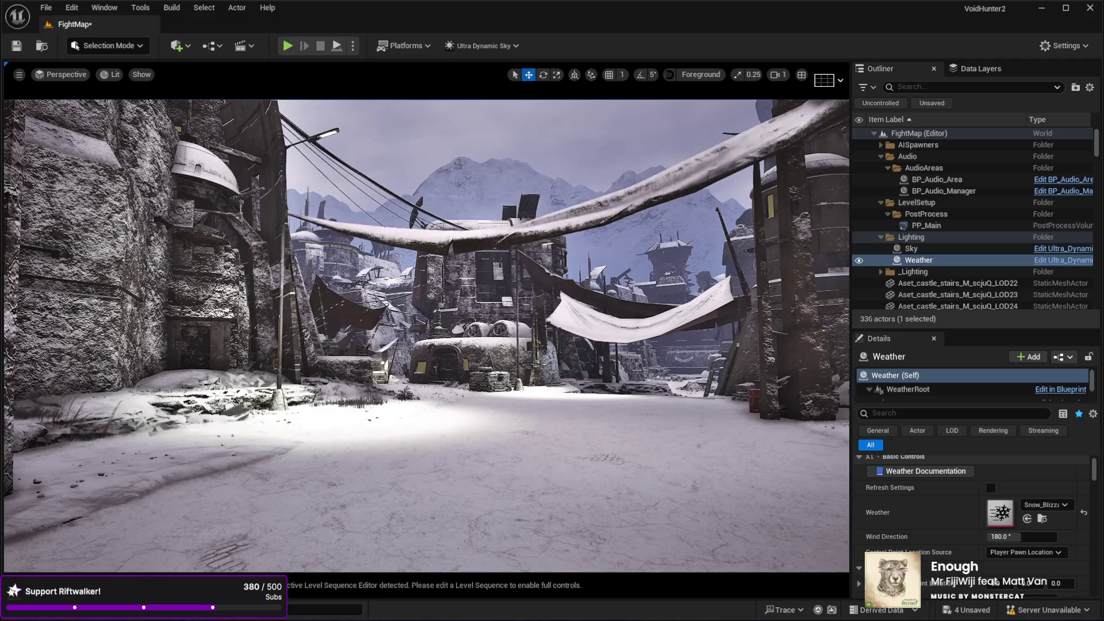
key(ctrl+z)
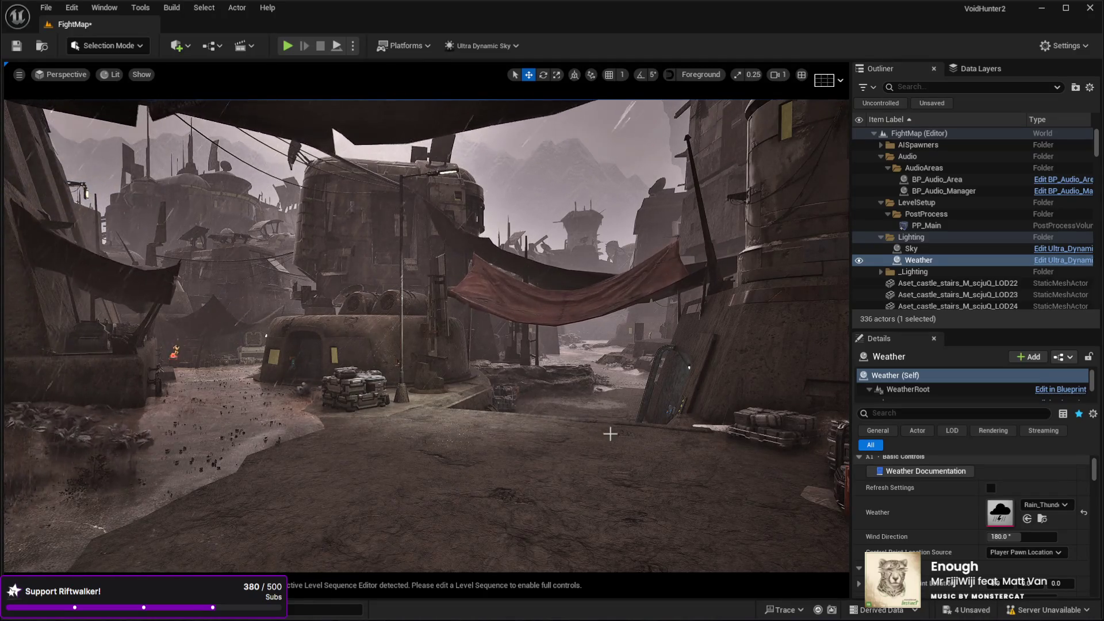
drag(635, 498, 678, 494)
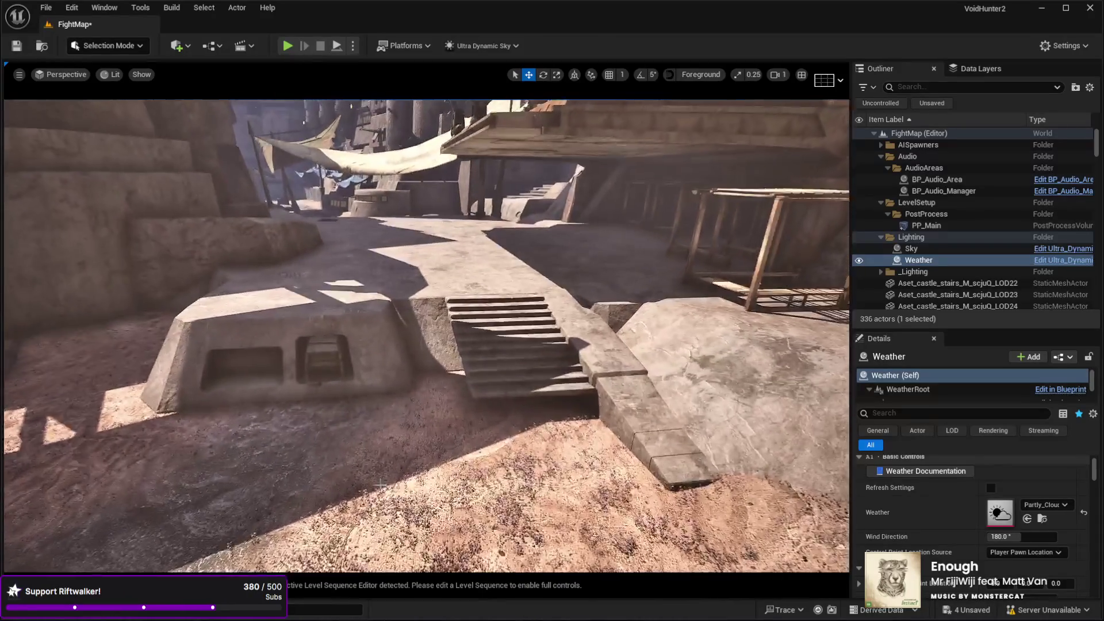
Duplicate the stone stair wall to edge the stairs' other side.
click(603, 366)
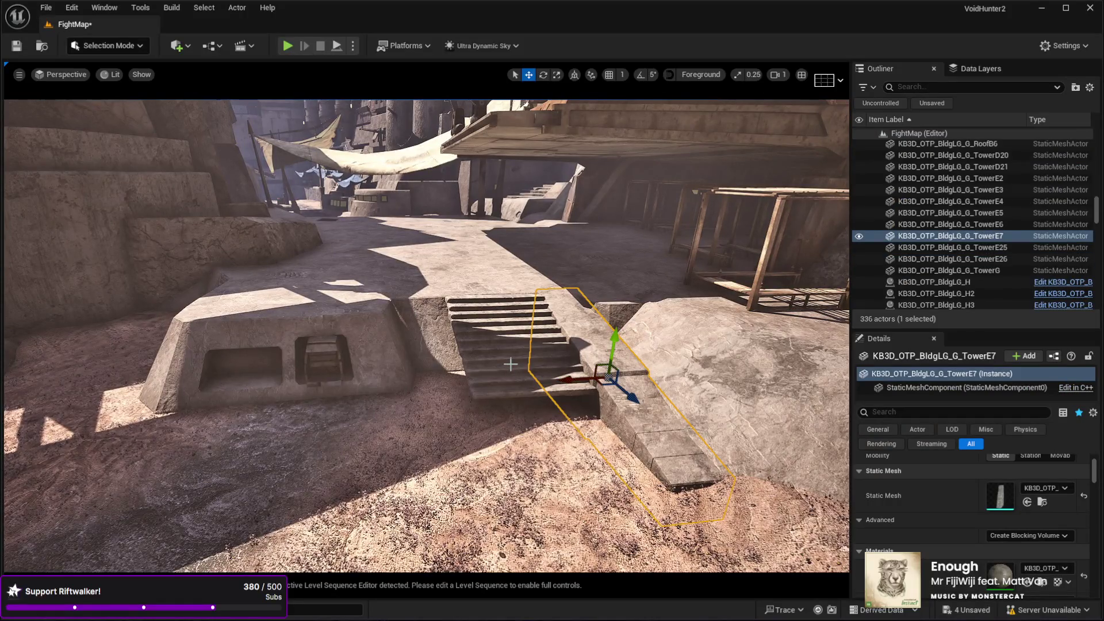
key(ctrl+d)
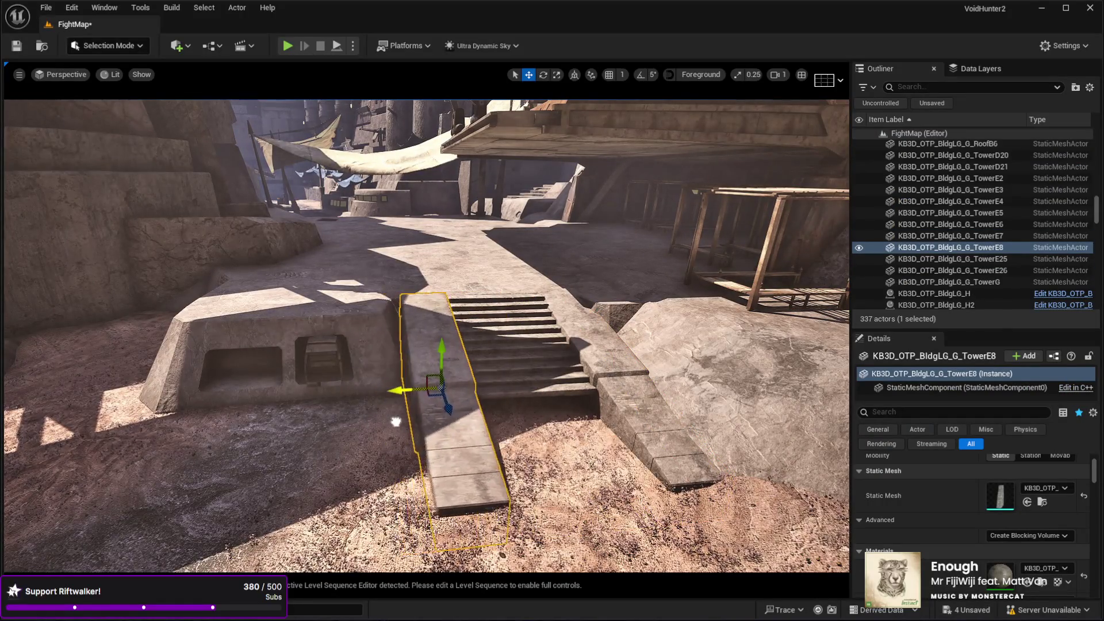
mouse_move(400, 421)
mouse_down()
mouse_move(400, 457)
mouse_move(422, 445)
mouse_up()
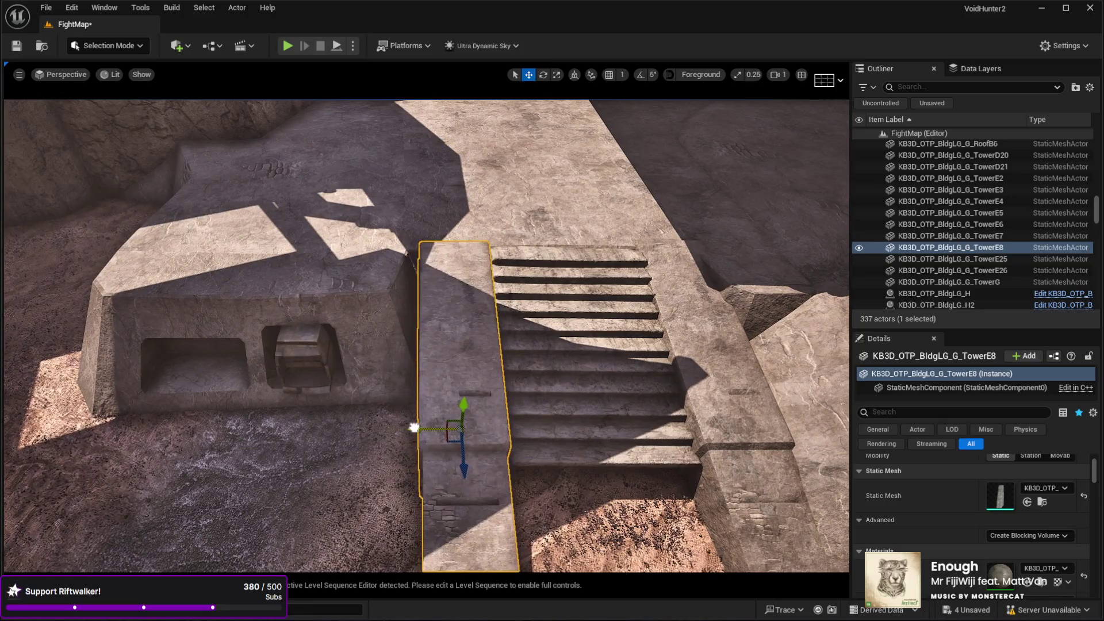
Select the duplicated wall together with the right-hand wall and the stairs.
drag(440, 438, 562, 372)
ctrl+click(562, 372)
ctrl+click(465, 434)
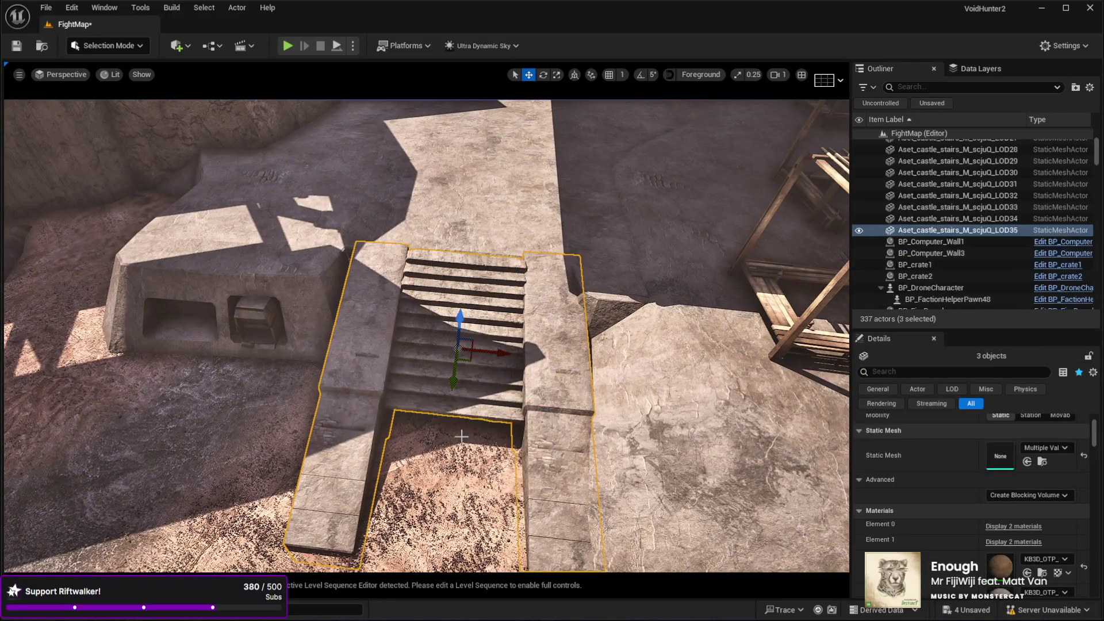
Slide the stairs and walls left, then duplicate the stairs and sink the copy into the sand.
mouse_move(495, 356)
mouse_down()
mouse_move(468, 356)
mouse_move(488, 373)
mouse_move(470, 375)
mouse_move(487, 406)
mouse_up()
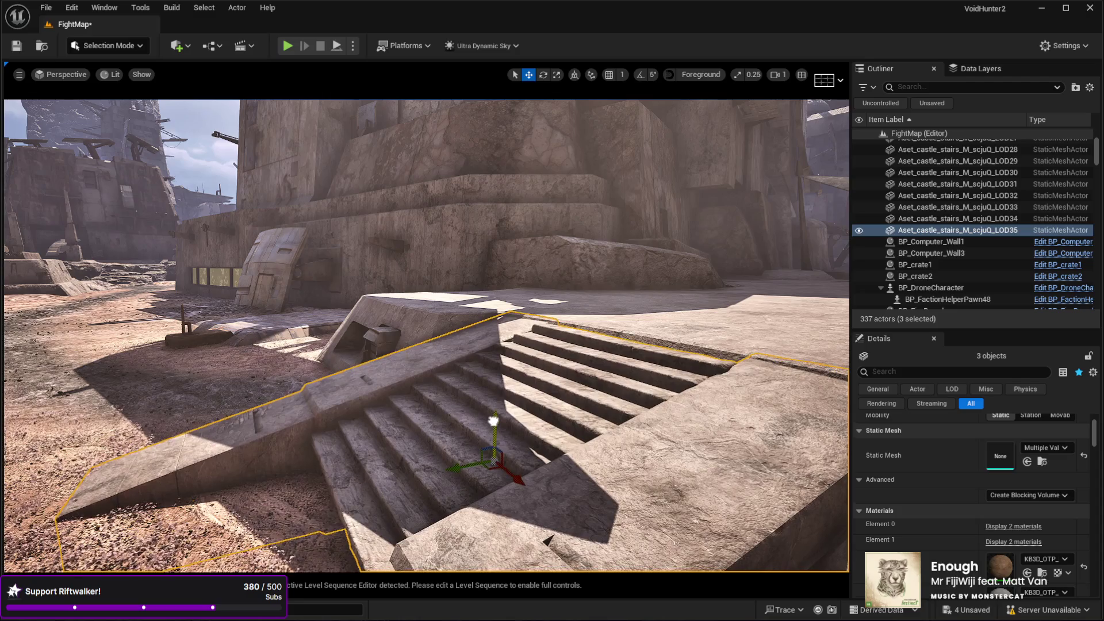
mouse_move(493, 422)
mouse_down()
mouse_move(560, 414)
mouse_move(548, 414)
mouse_up()
click(560, 414)
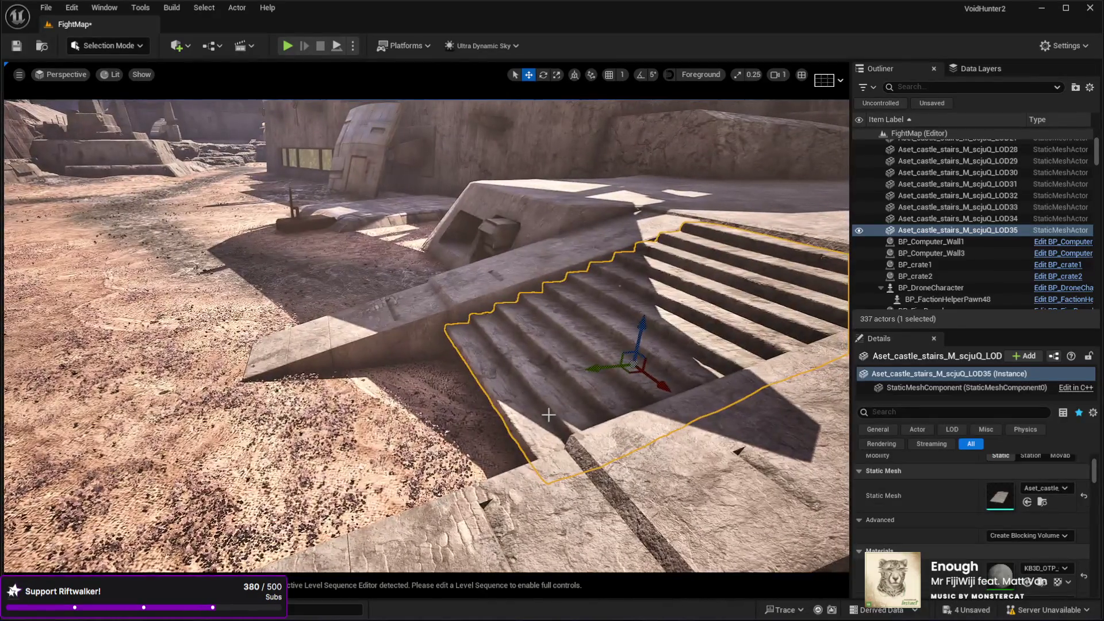
key(ctrl+d)
mouse_move(598, 368)
mouse_down()
mouse_move(291, 493)
mouse_move(325, 495)
mouse_up()
drag(357, 356, 335, 461)
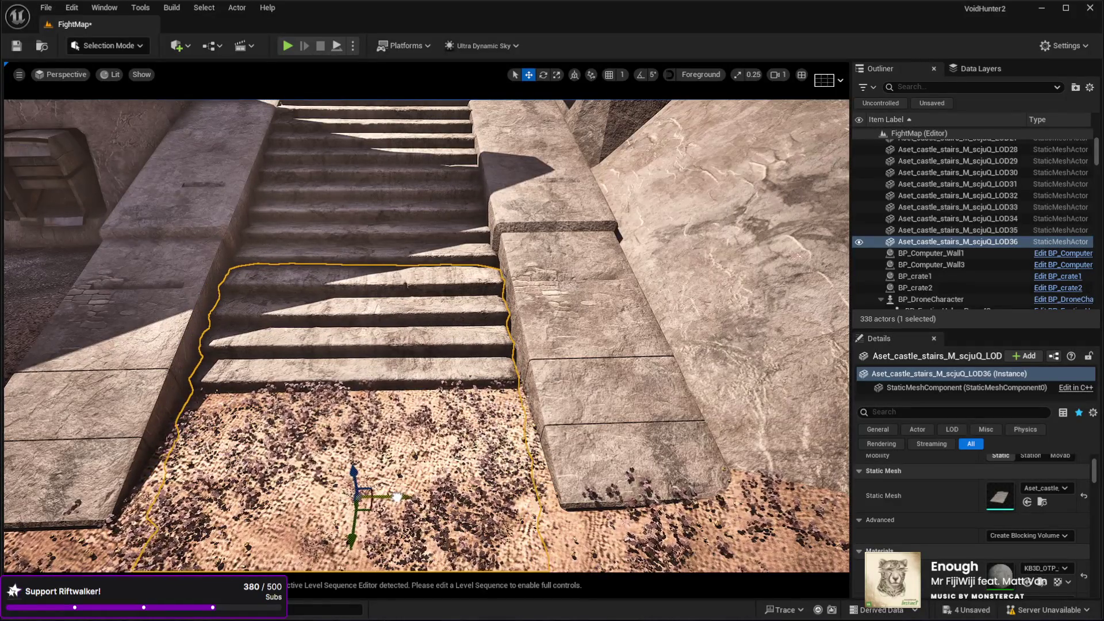
Scale the lower stair copy wider to fill the gap between the walls.
key(e)
key(r)
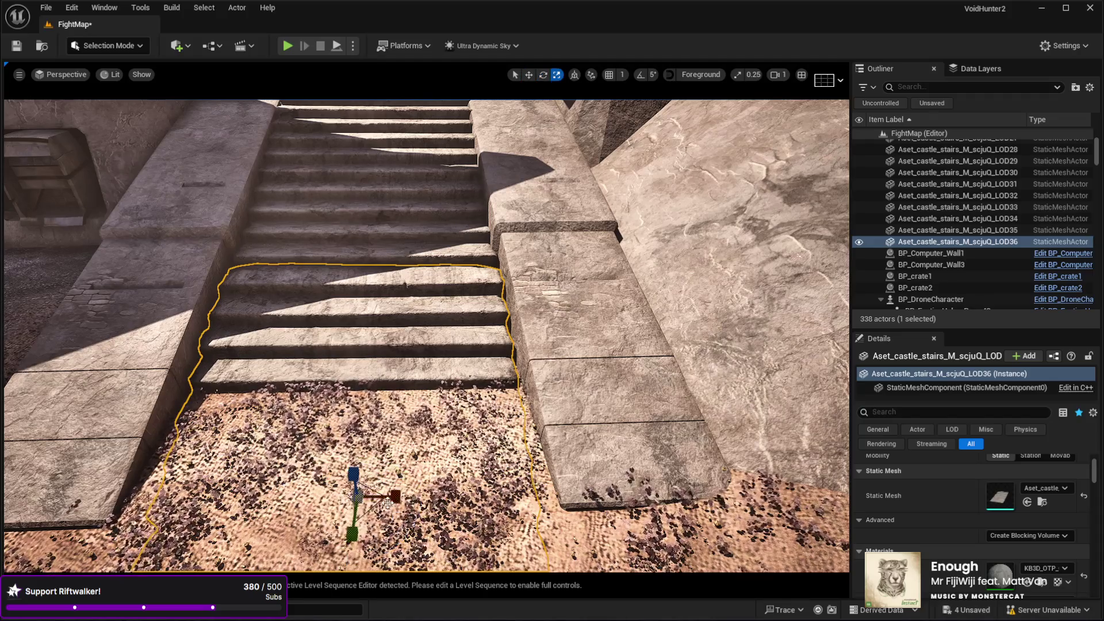
drag(393, 498, 361, 428)
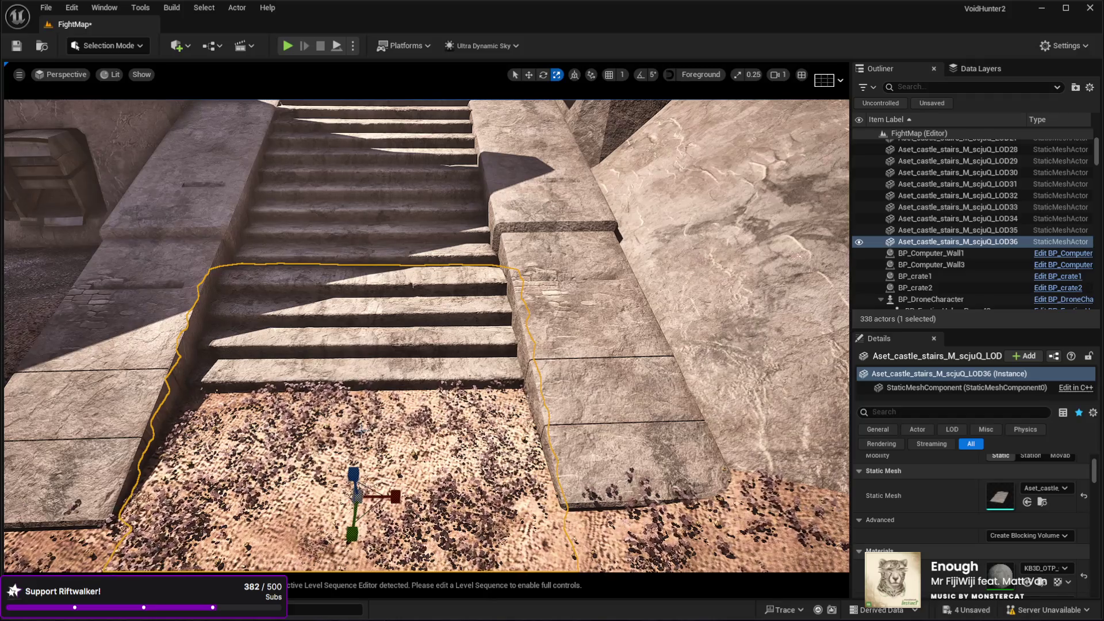
Frame the stairs, select the landscape, and start a FightMap play test with Alt+P.
key(f)
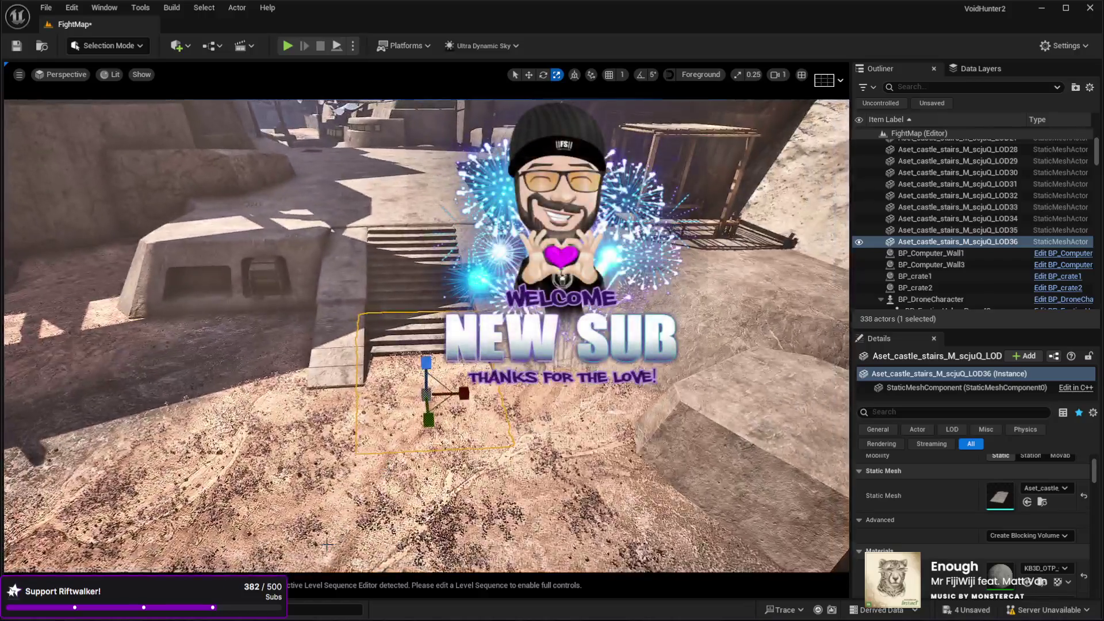
click(387, 520)
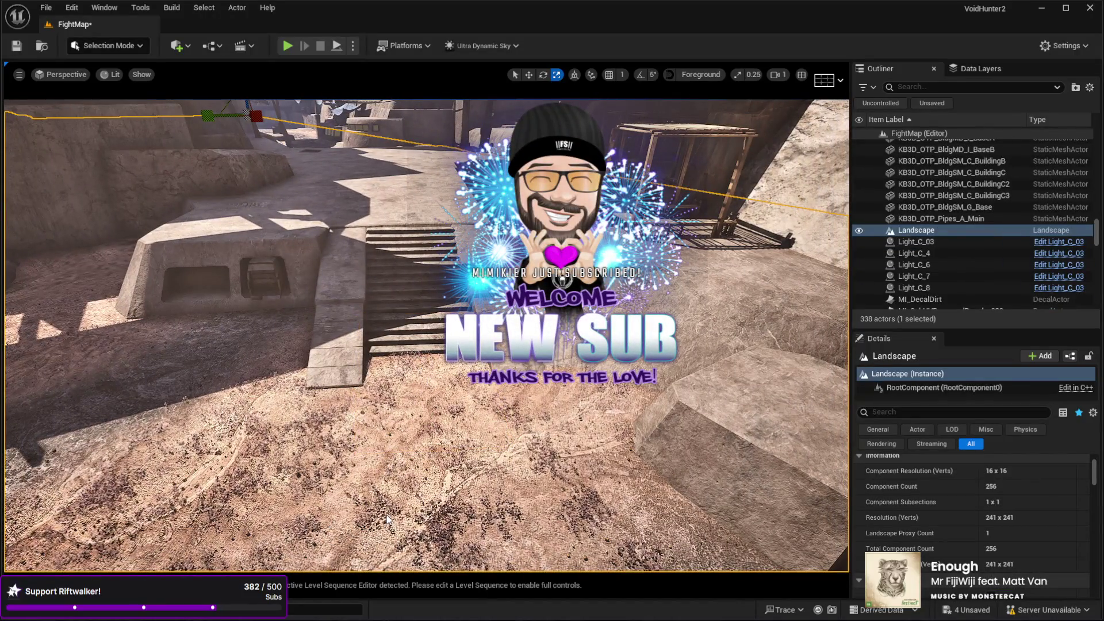
key(alt+p)
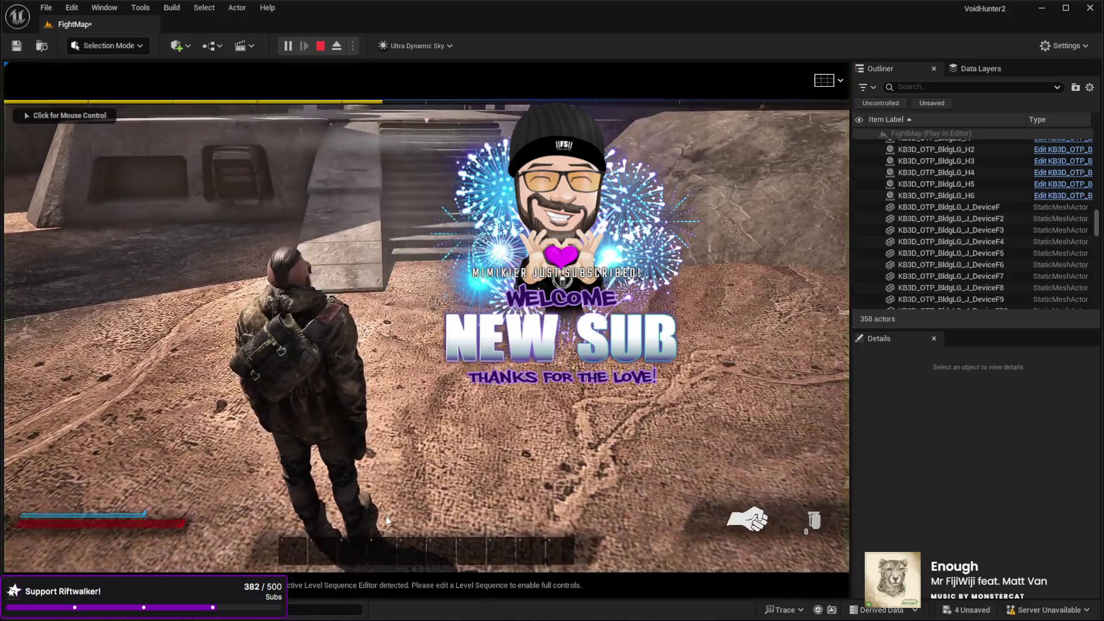
Run the character up the new stairs, through the courtyard and around the level, then stop.
click(387, 519)
key(w)
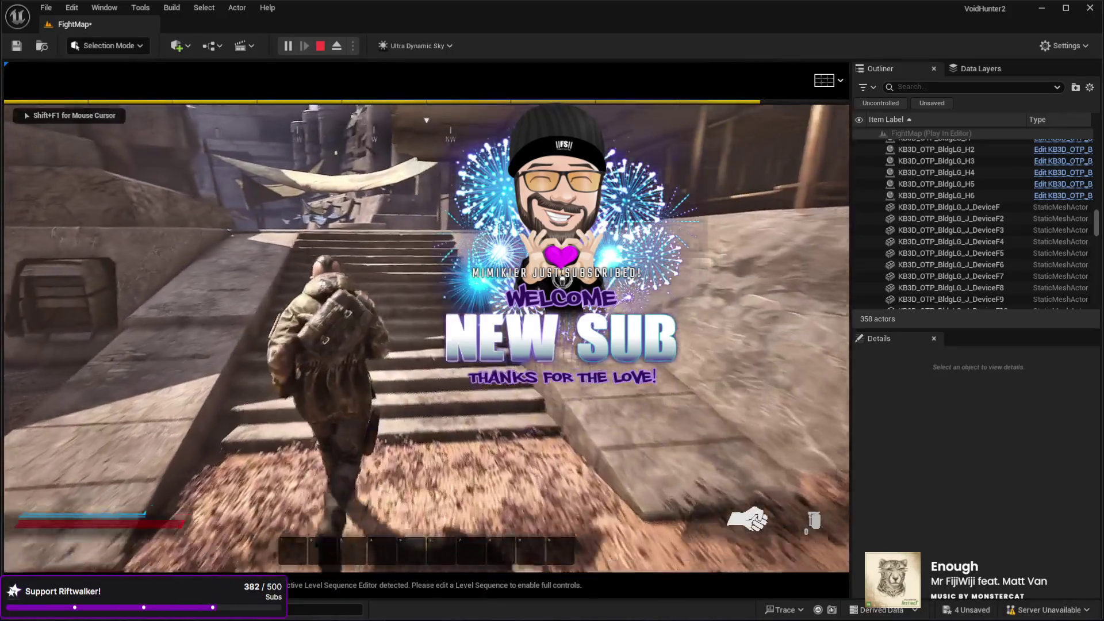
key(w)
key(w)
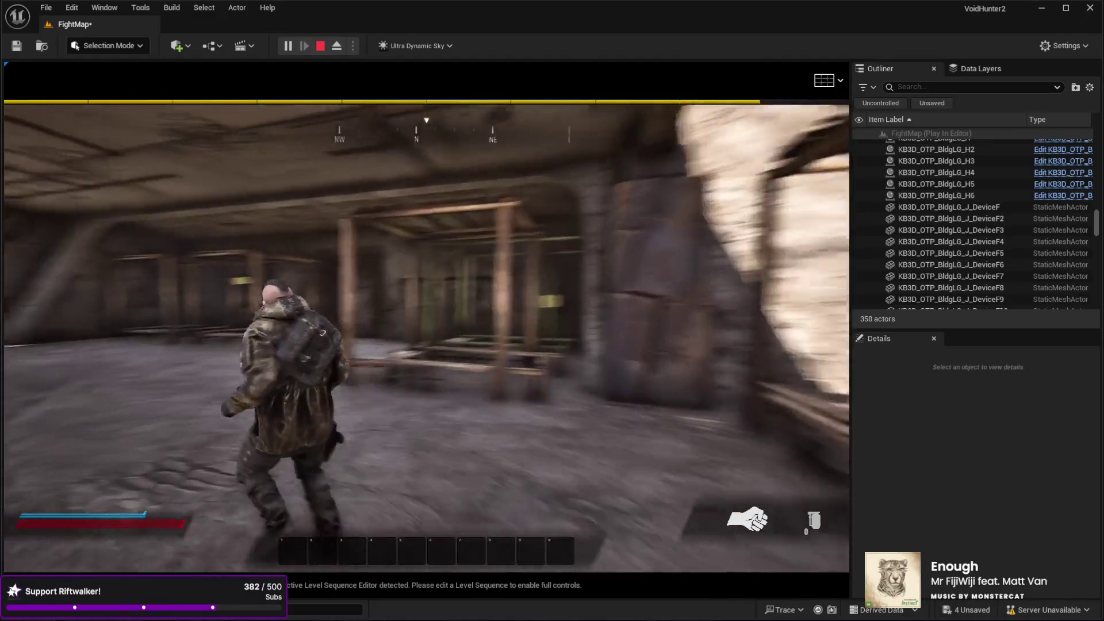
key(w)
key(w)
key(w)
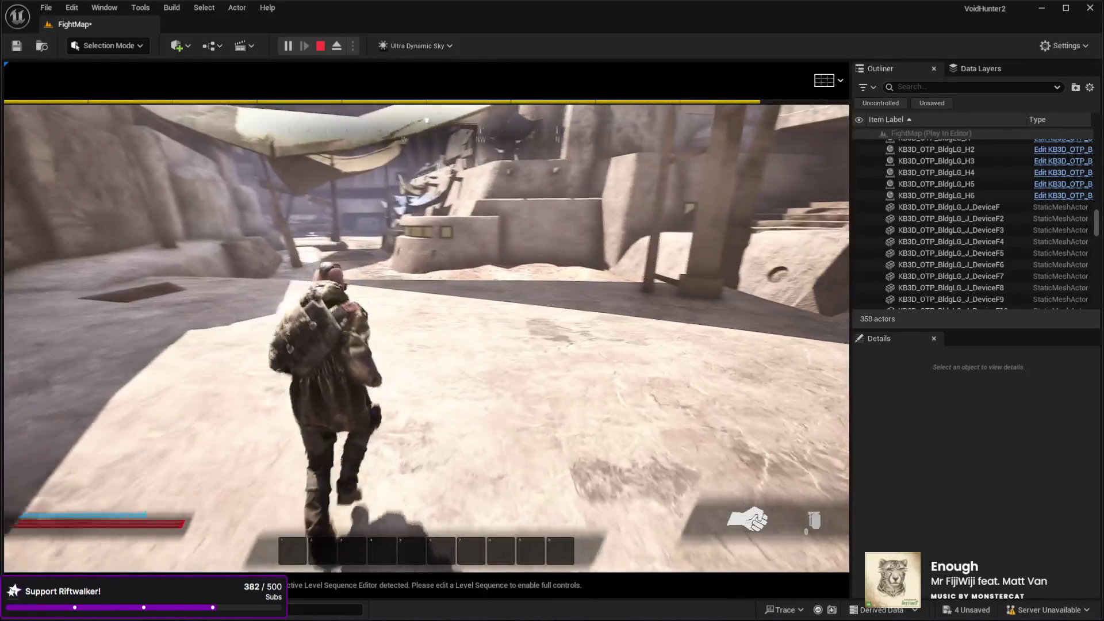
key(w)
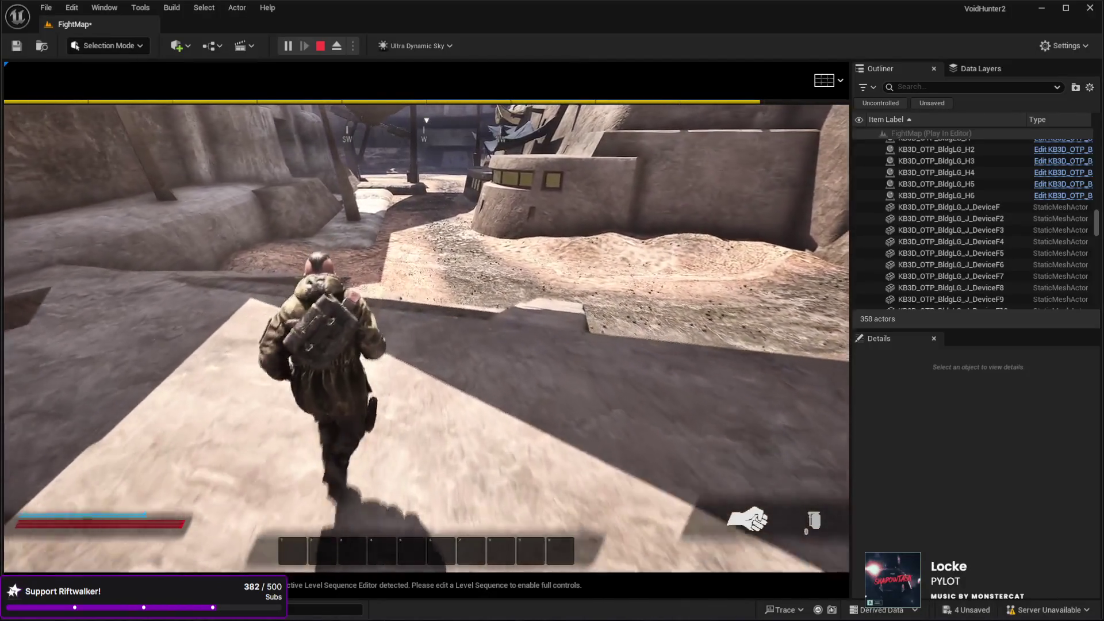
key(w)
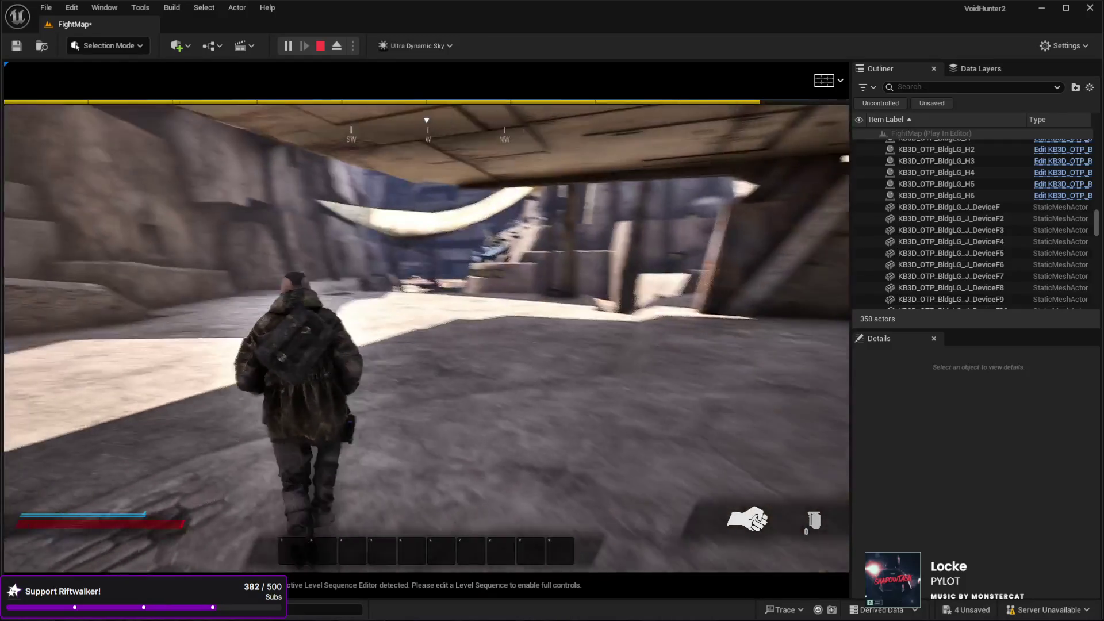
key(Escape)
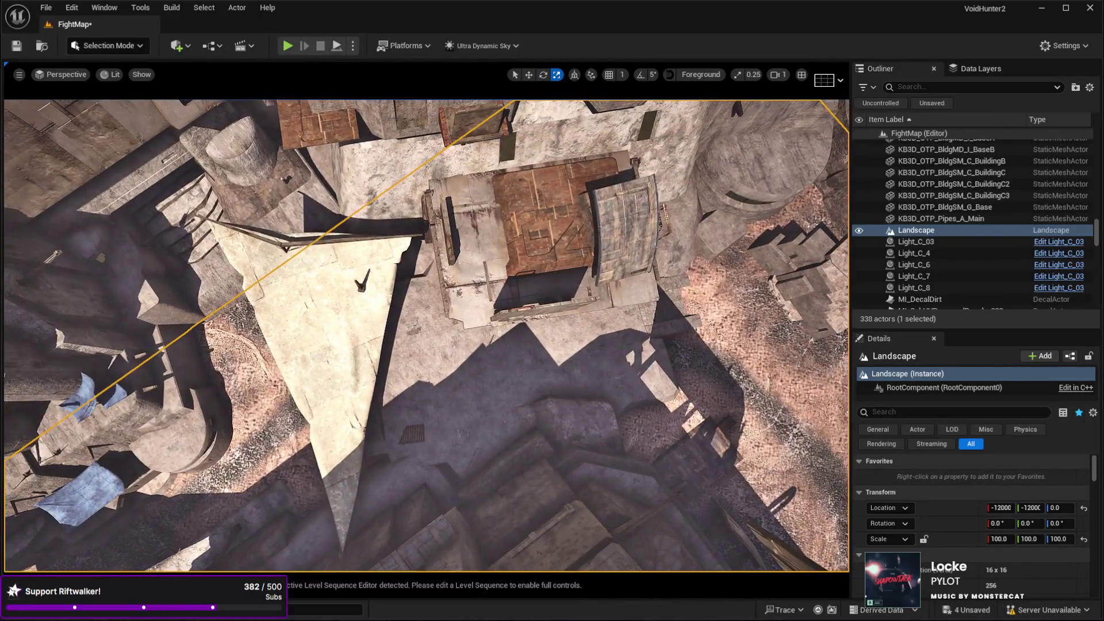
Duplicate the triangular roof slab, move it beside the original and rotate it to about 49°.
click(362, 279)
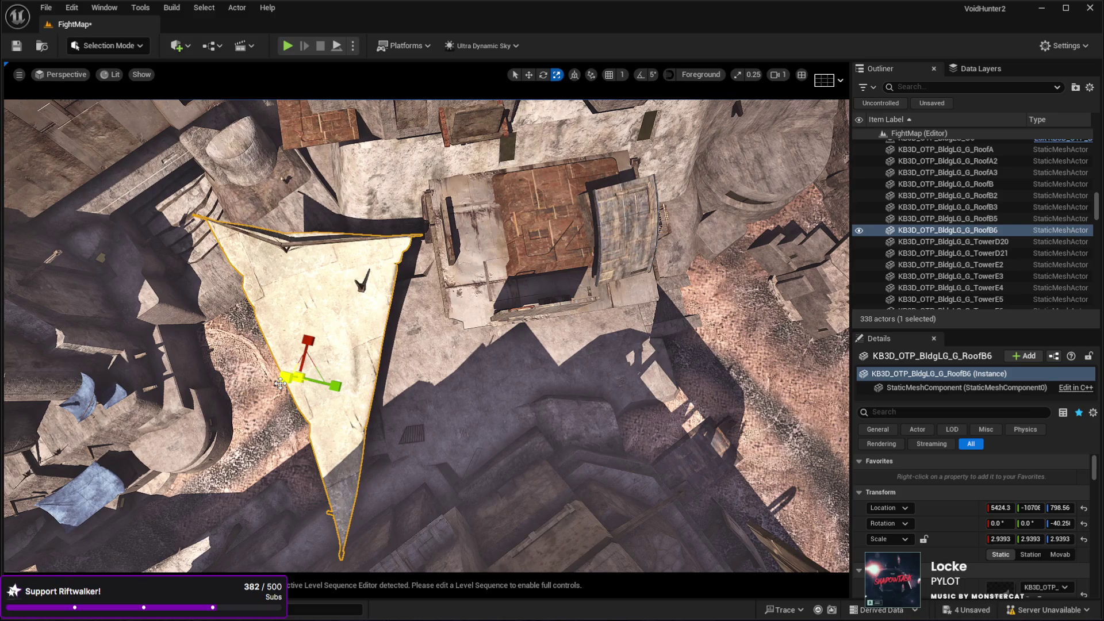
key(ctrl+d)
key(w)
key(e)
key(w)
drag(312, 369, 526, 432)
key(e)
mouse_move(487, 395)
mouse_down()
mouse_move(575, 402)
mouse_move(526, 439)
mouse_move(530, 378)
mouse_move(520, 405)
mouse_up()
key(w)
scroll(517, 397, up, 5)
scroll(426, 333, down, 3)
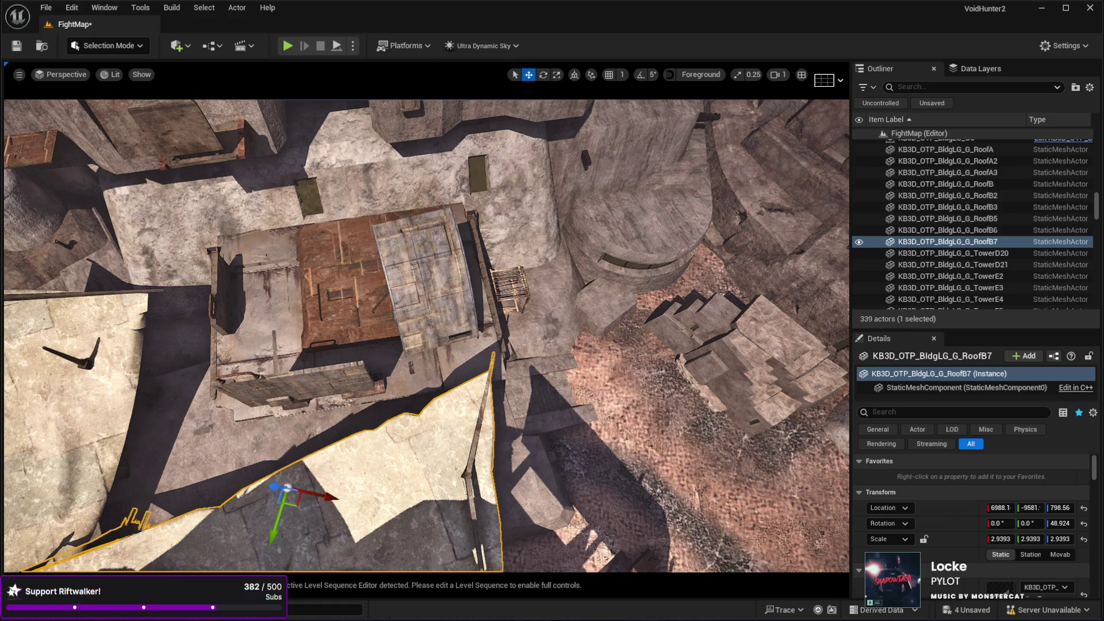
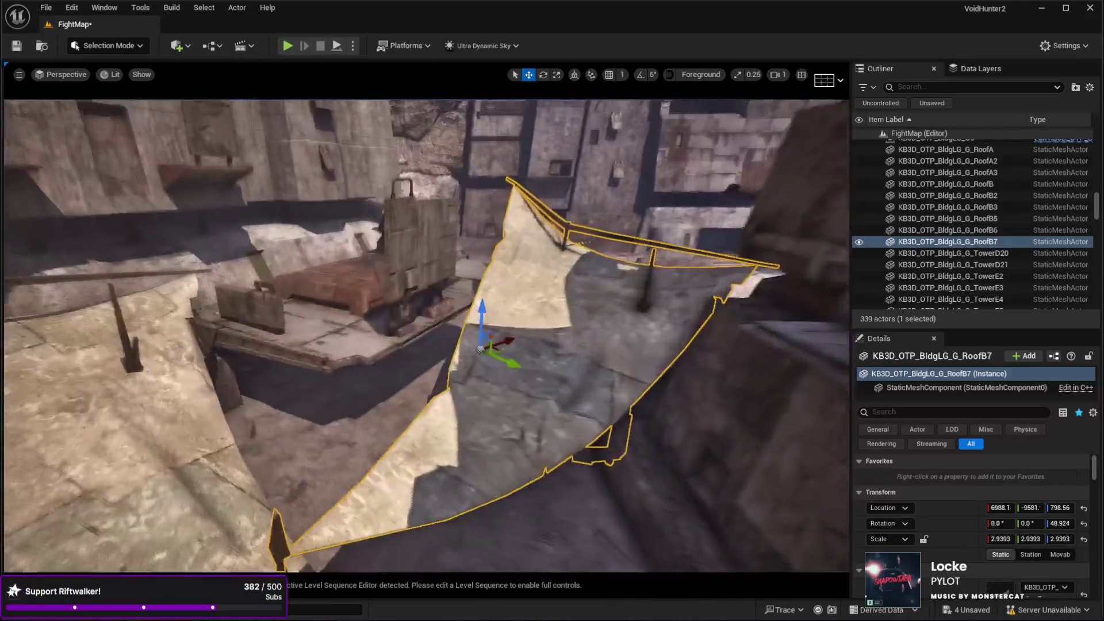
Turn the RoofB7 awning to 242.26° yaw and slide it to Location X 6624.9.
key(e)
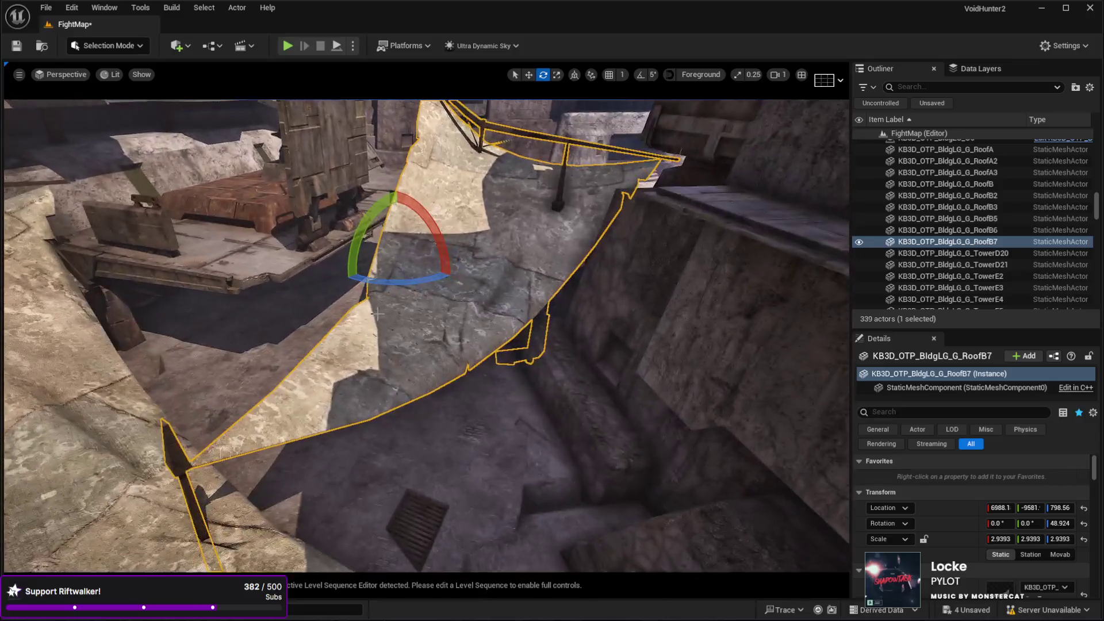
mouse_move(376, 280)
mouse_down()
mouse_move(414, 284)
mouse_move(357, 286)
mouse_up()
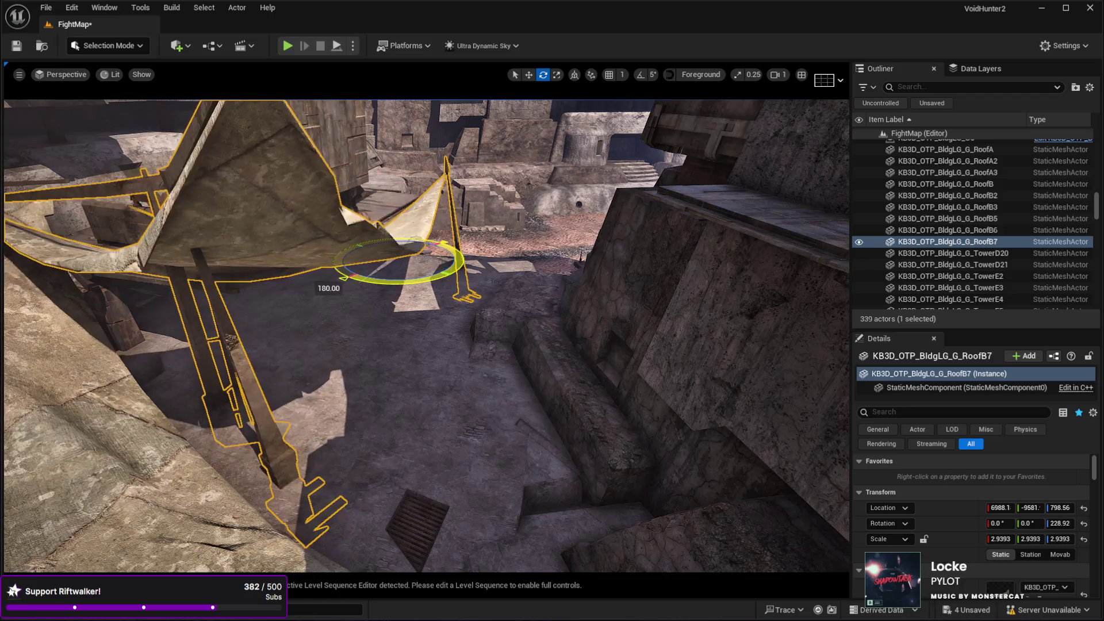
key(w)
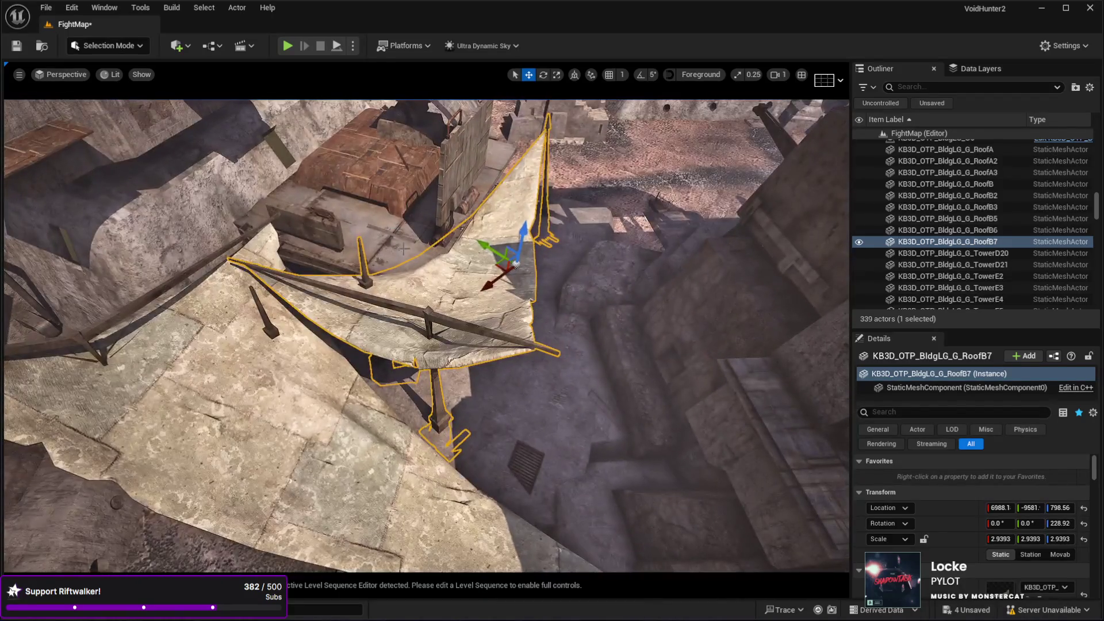
mouse_move(495, 263)
mouse_down()
mouse_move(541, 281)
mouse_move(545, 266)
mouse_up()
key(e)
mouse_move(545, 338)
mouse_down()
mouse_move(553, 310)
mouse_move(533, 303)
mouse_move(547, 294)
mouse_move(541, 326)
mouse_move(551, 308)
mouse_move(527, 300)
mouse_up()
key(w)
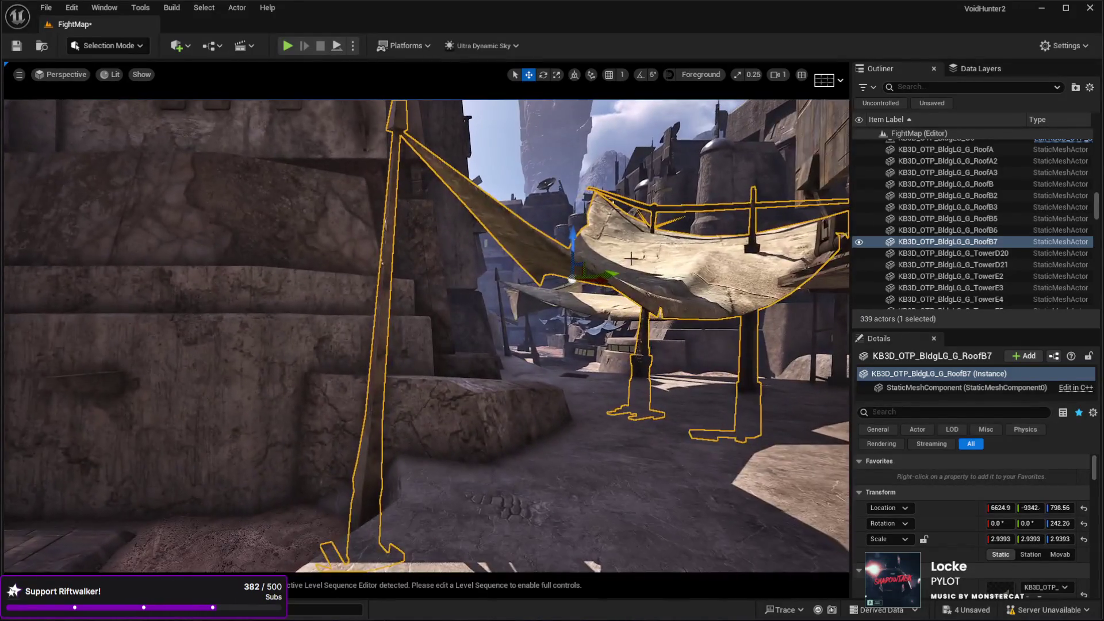
Raise the RoofB7 awning to Z 966.57 and turn it to 394.93° yaw.
drag(572, 251, 568, 217)
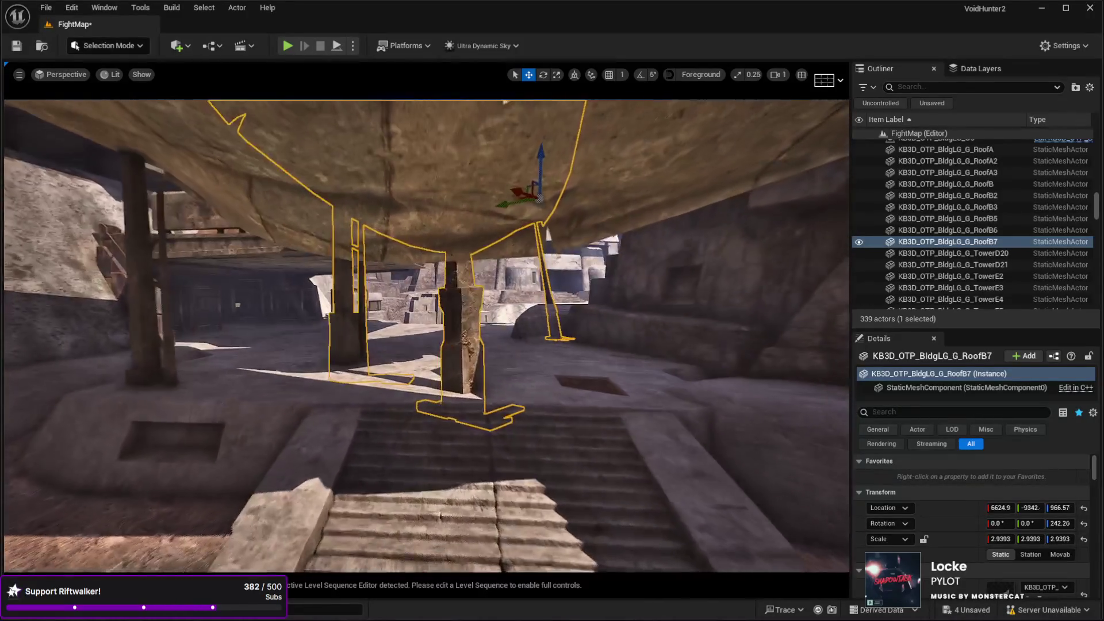
key(e)
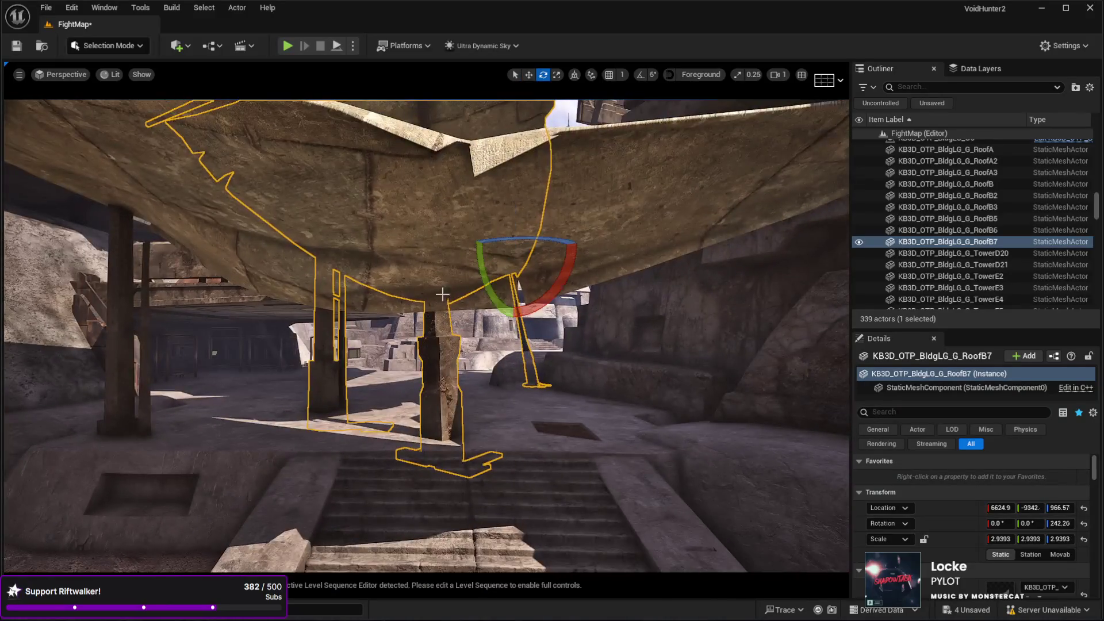
drag(475, 238, 526, 234)
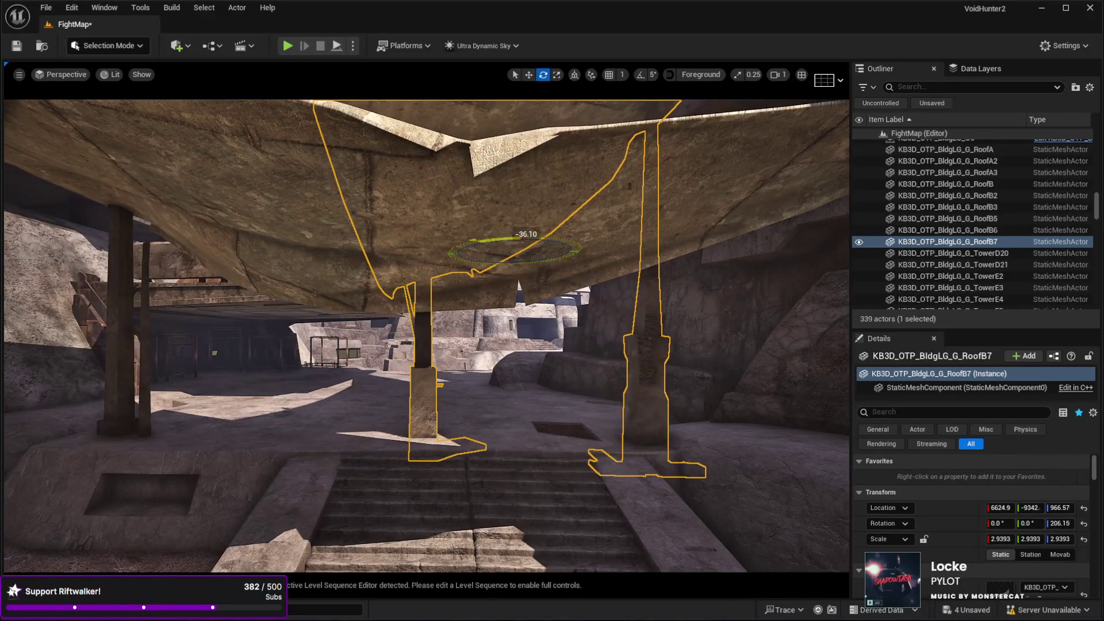
mouse_move(429, 253)
mouse_down()
mouse_move(553, 264)
mouse_move(454, 281)
mouse_up()
Slide RoofB7 sideways beside the stairs to Location X 7343.6.
key(w)
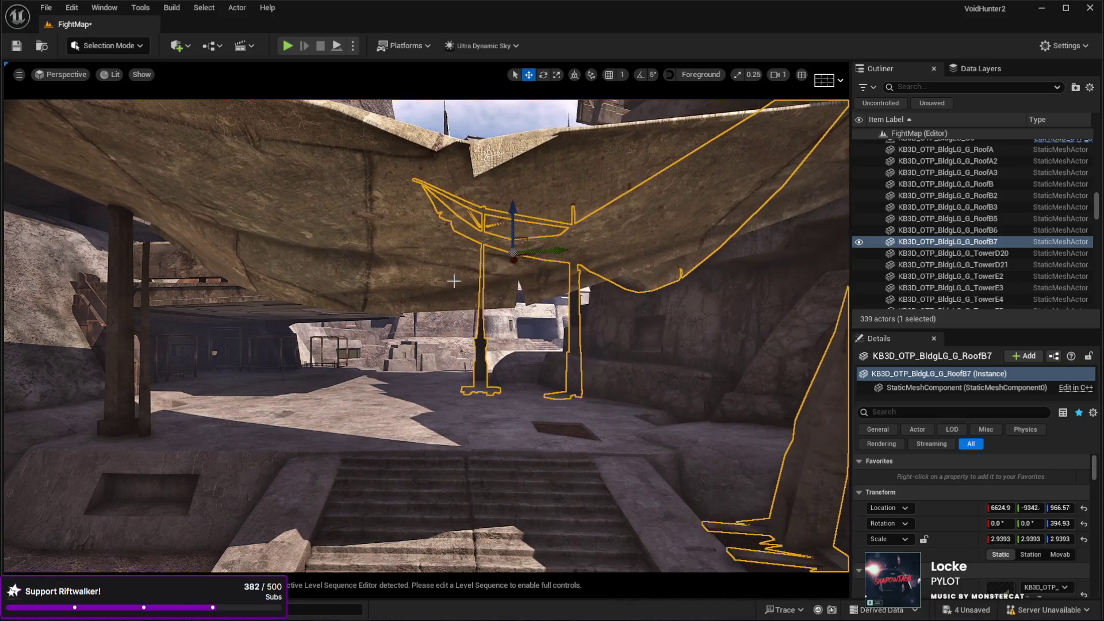
mouse_move(558, 255)
mouse_down()
mouse_move(448, 252)
mouse_move(434, 271)
mouse_move(460, 267)
mouse_move(460, 219)
mouse_move(426, 201)
mouse_move(426, 224)
mouse_move(379, 227)
mouse_move(368, 241)
mouse_up()
key(f)
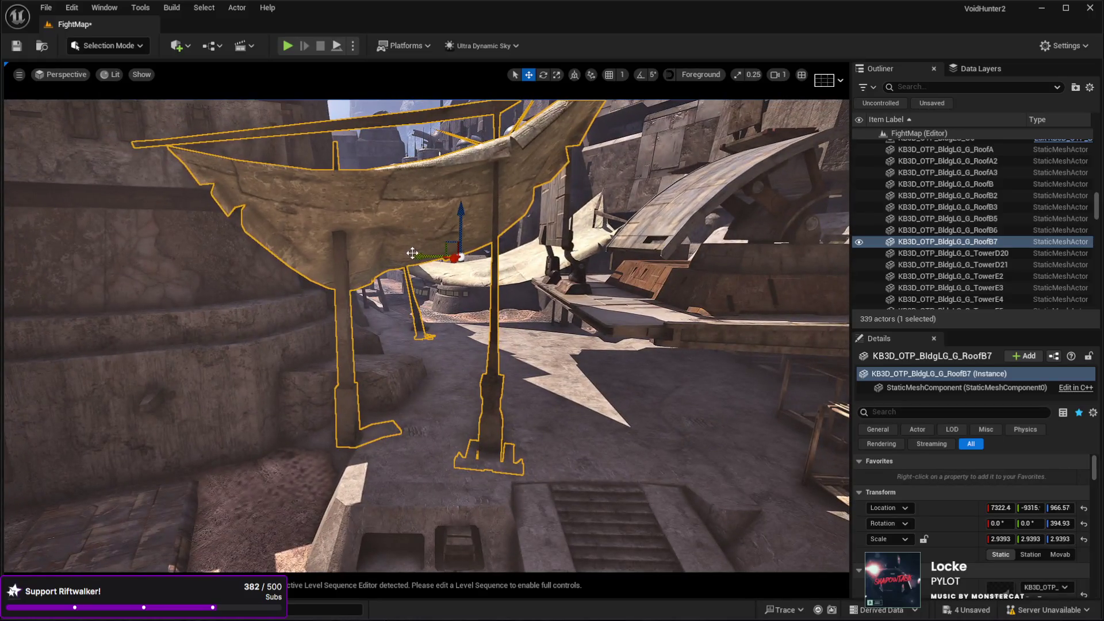
mouse_move(412, 253)
mouse_down()
mouse_move(435, 254)
mouse_move(420, 255)
mouse_up()
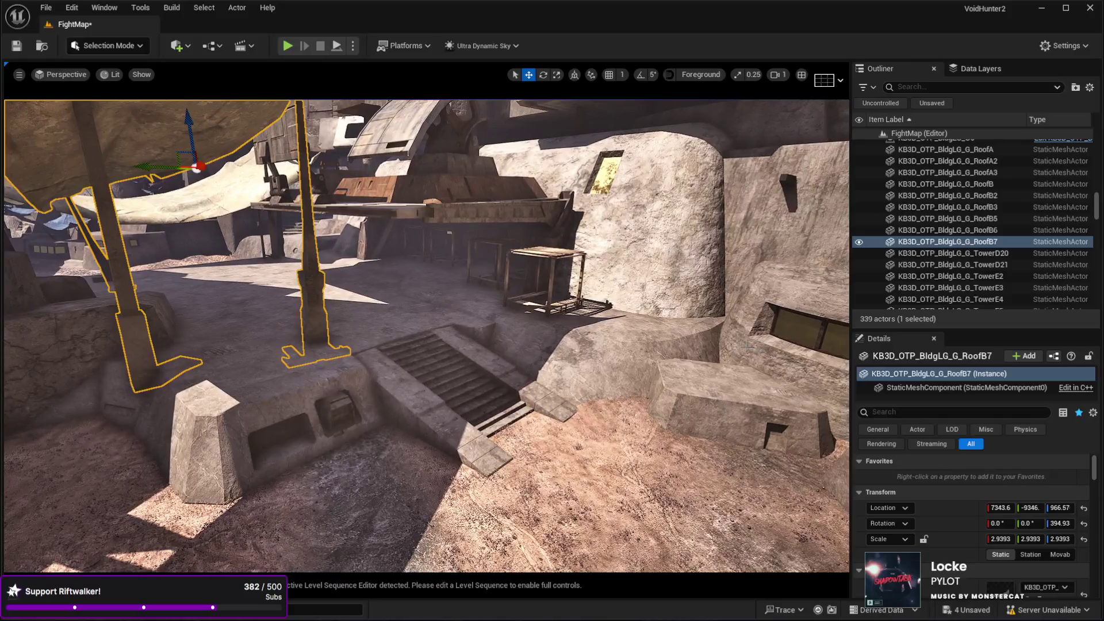
Select the BldgMD_I_BaseB stone block, move it left, and rotate it to 25.192° yaw.
click(716, 379)
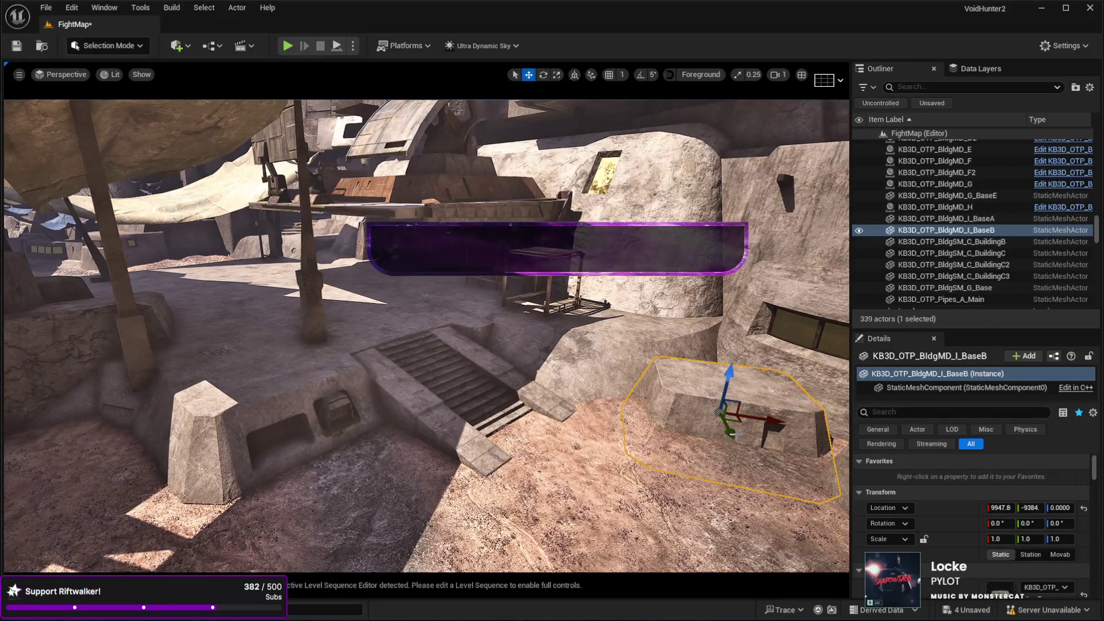
drag(736, 421, 150, 498)
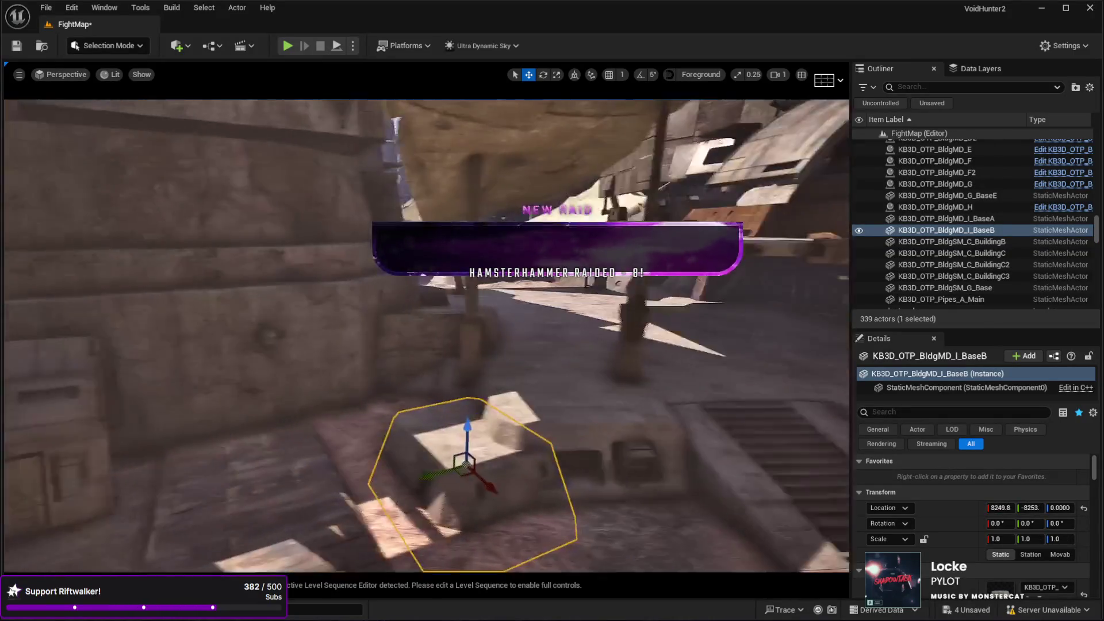
key(w)
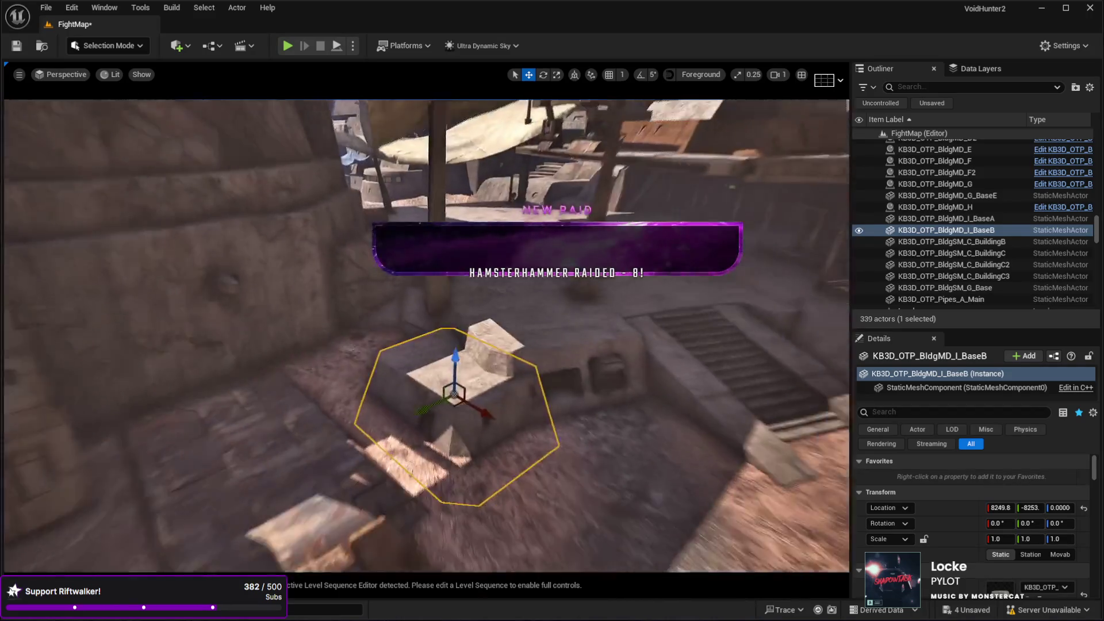
scroll(485, 465, down, 5)
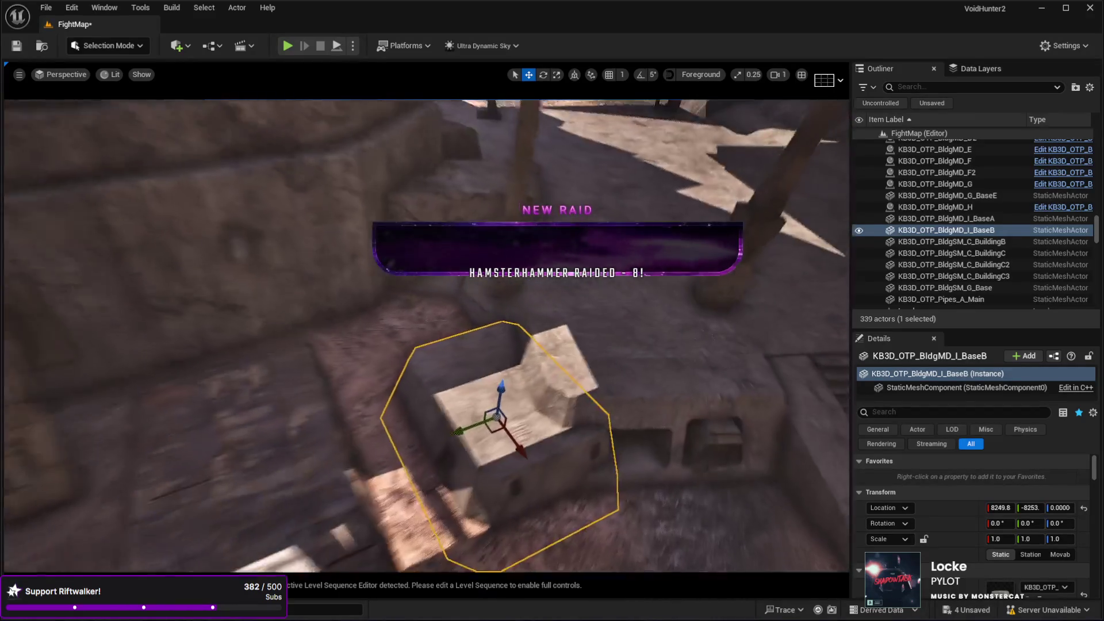
key(e)
drag(509, 470, 525, 498)
Move the BaseB block beside the pillar and lift it to Z 159.28.
mouse_move(498, 435)
mouse_down()
mouse_move(470, 396)
mouse_move(460, 343)
mouse_move(469, 337)
mouse_up()
scroll(469, 337, up, 4)
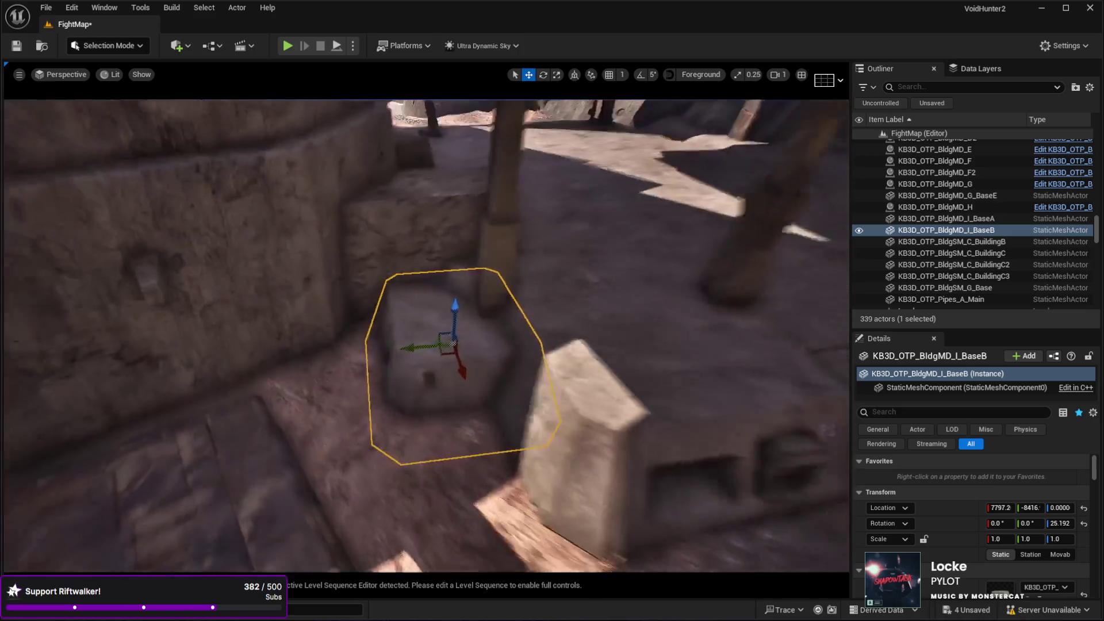
mouse_move(451, 384)
mouse_down()
mouse_move(463, 350)
mouse_move(345, 374)
mouse_move(402, 391)
mouse_move(394, 377)
mouse_up()
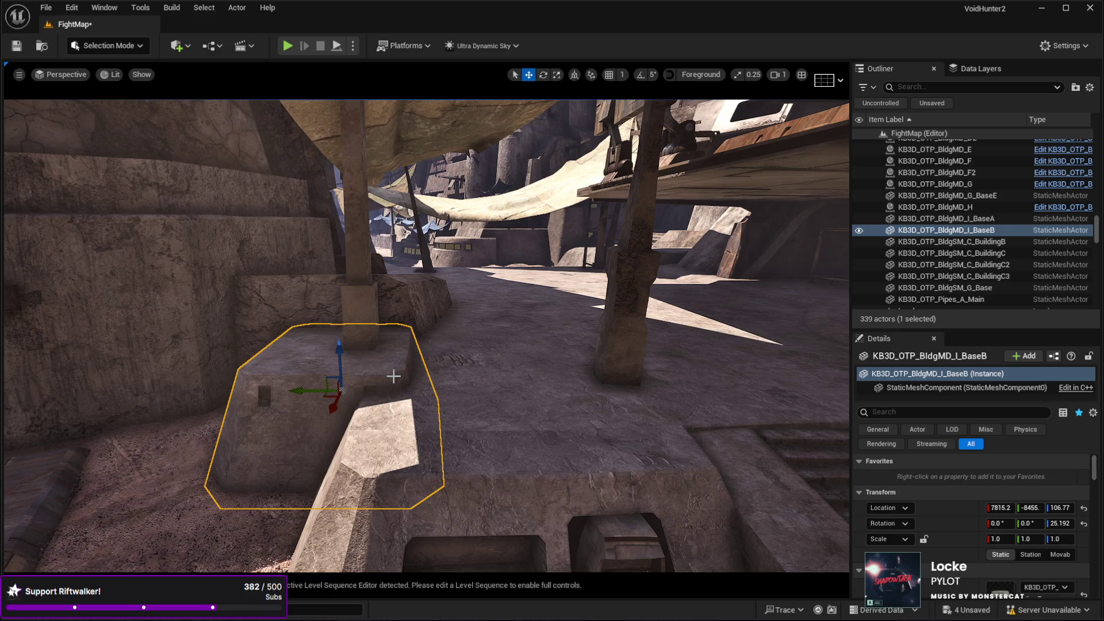
key(f)
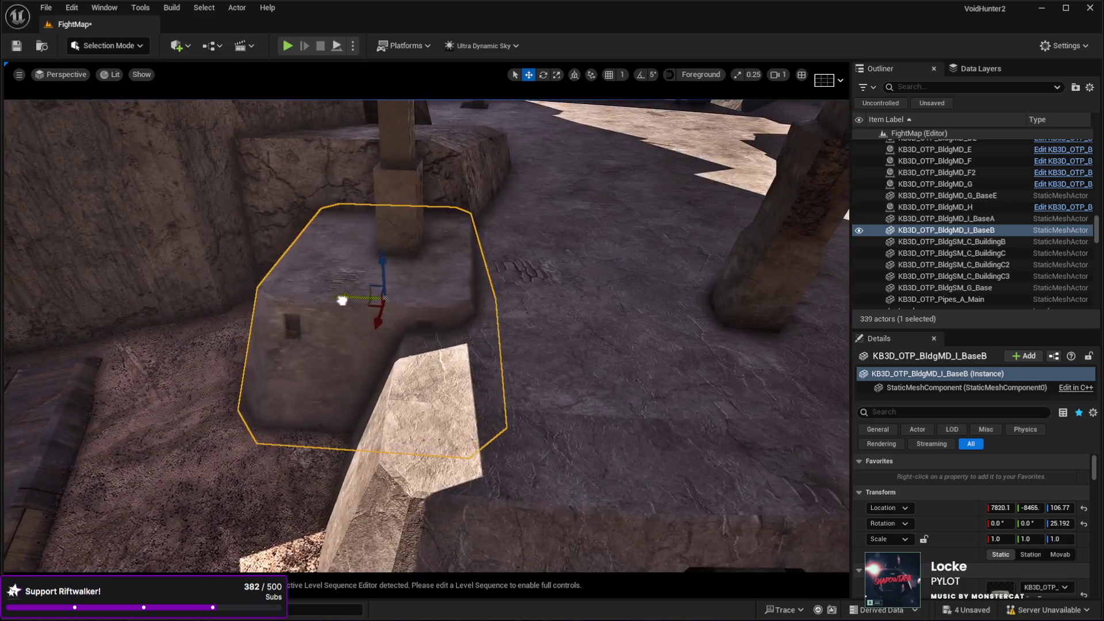
mouse_move(345, 300)
mouse_down()
mouse_move(375, 295)
mouse_move(427, 341)
mouse_move(458, 323)
mouse_move(462, 304)
mouse_move(438, 318)
mouse_up()
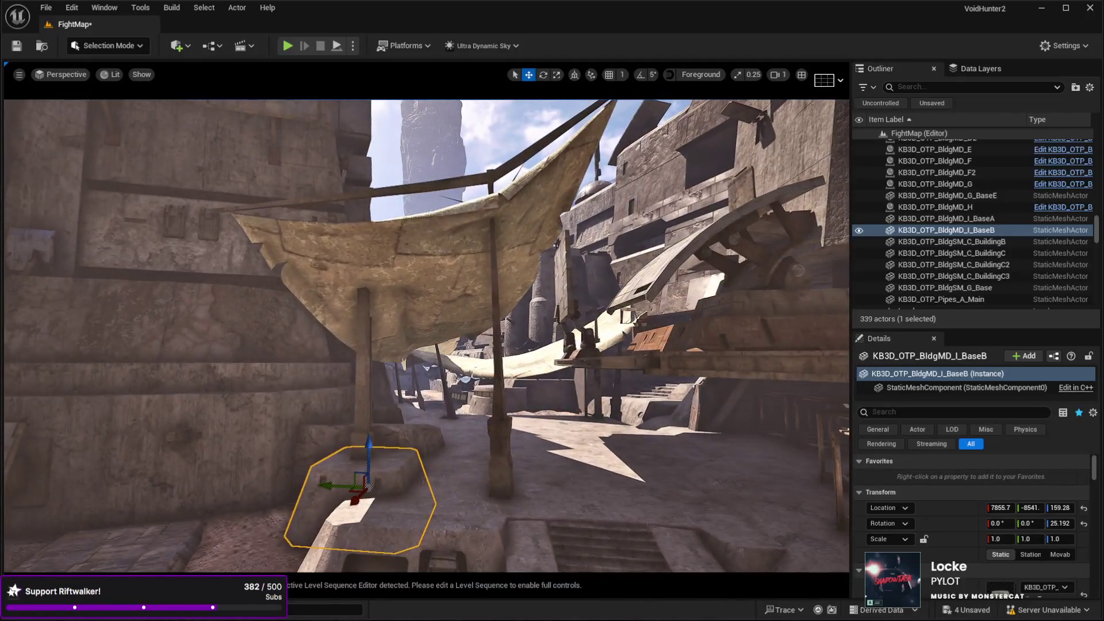
click(402, 259)
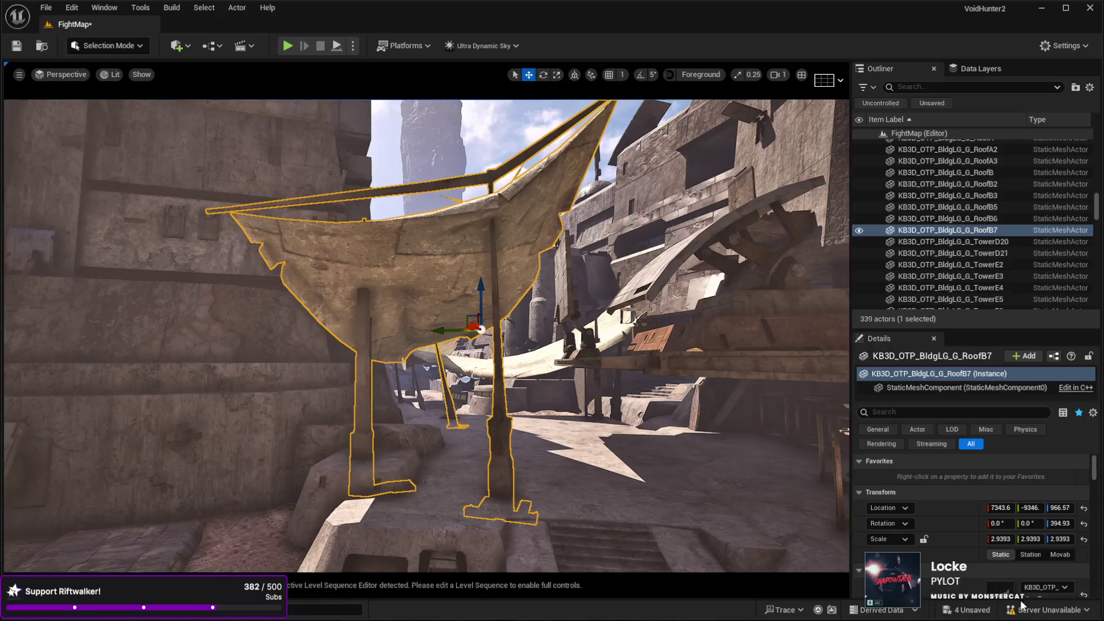
scroll(989, 556, down, 4)
scroll(1025, 540, down, 3)
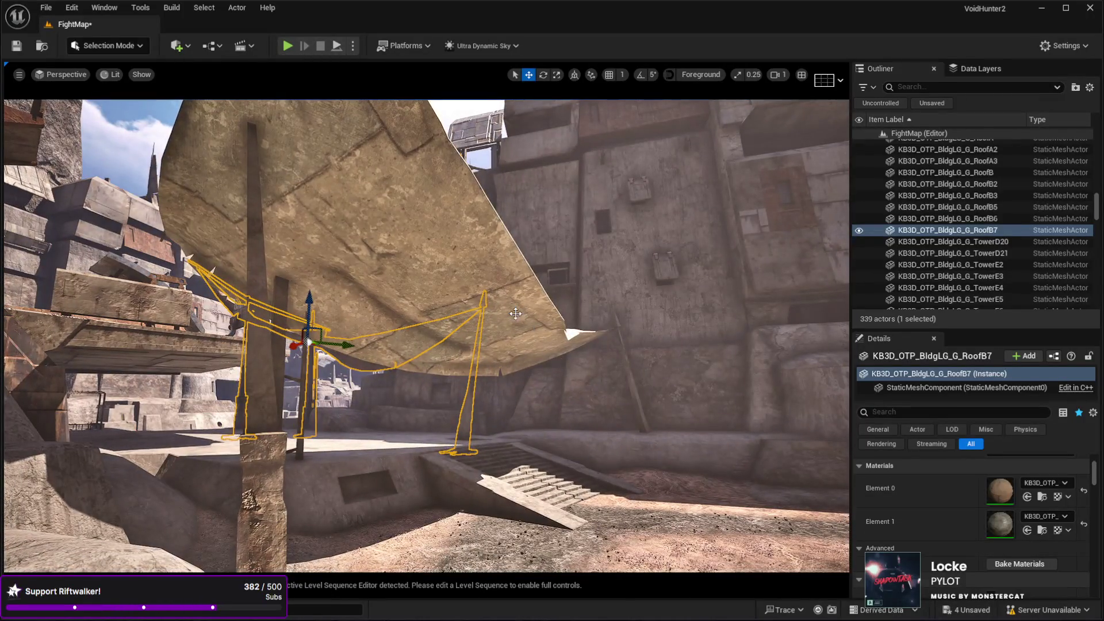
click(948, 218)
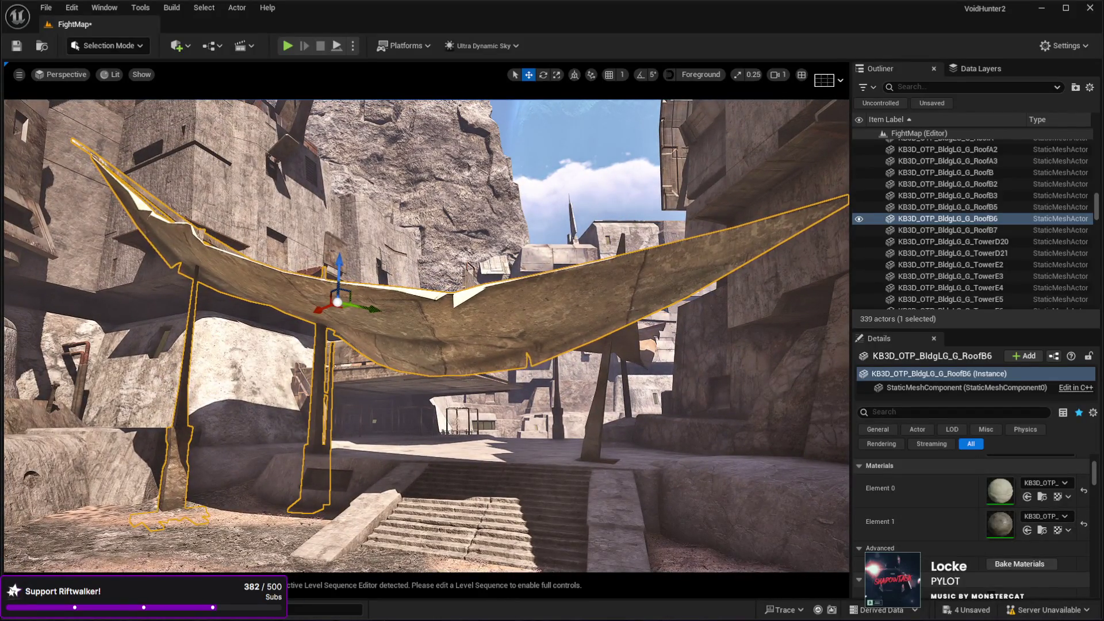
scroll(425, 334, up, 5)
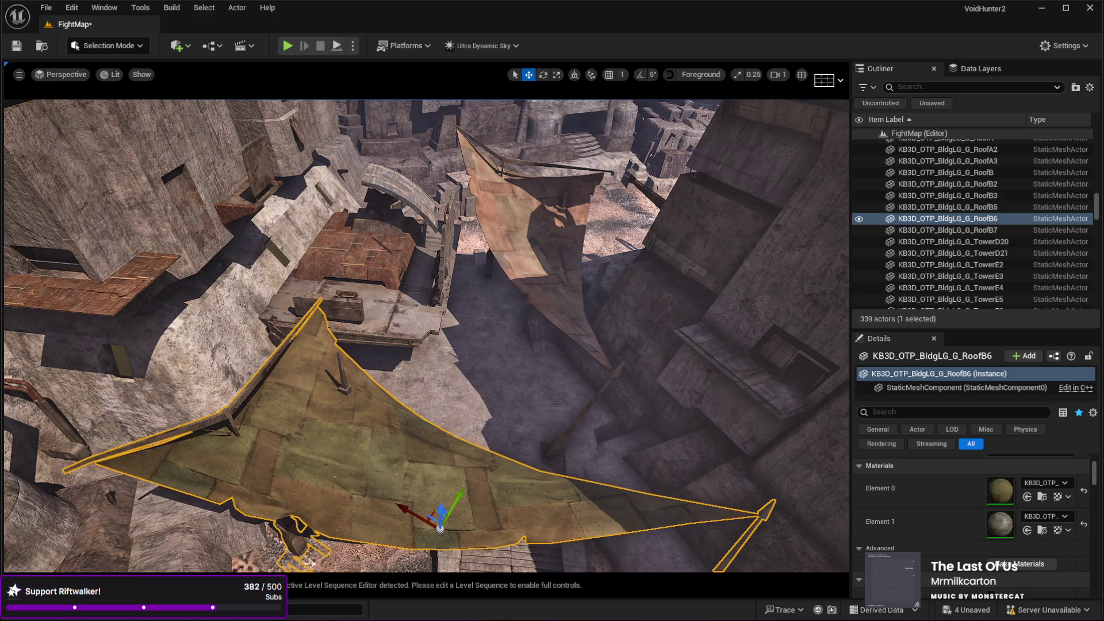
scroll(425, 334, up, 5)
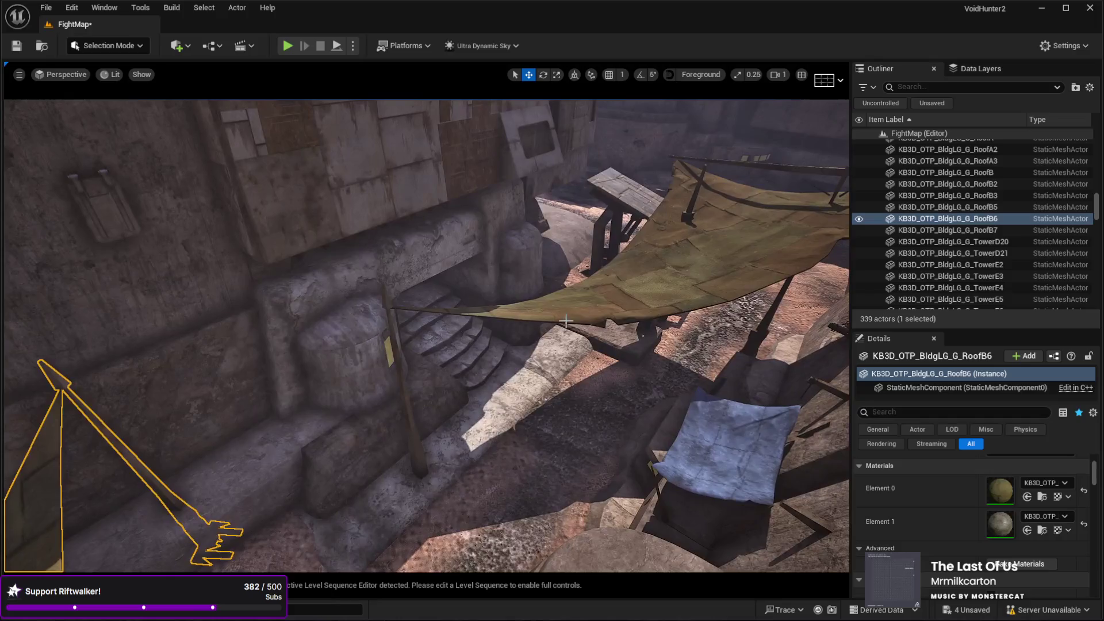
click(682, 305)
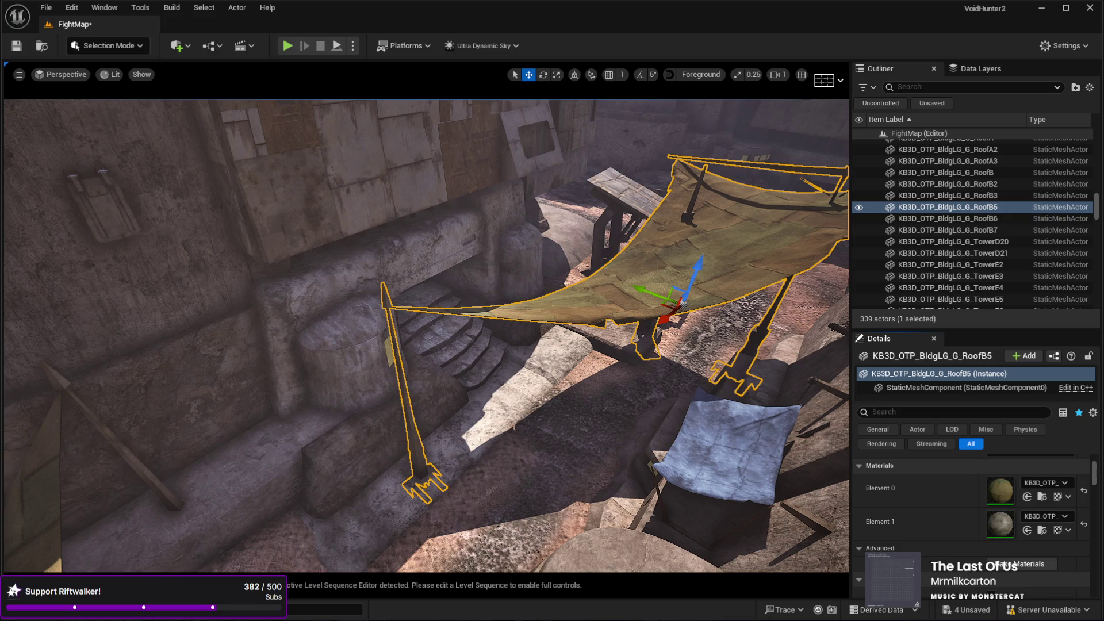
key(w)
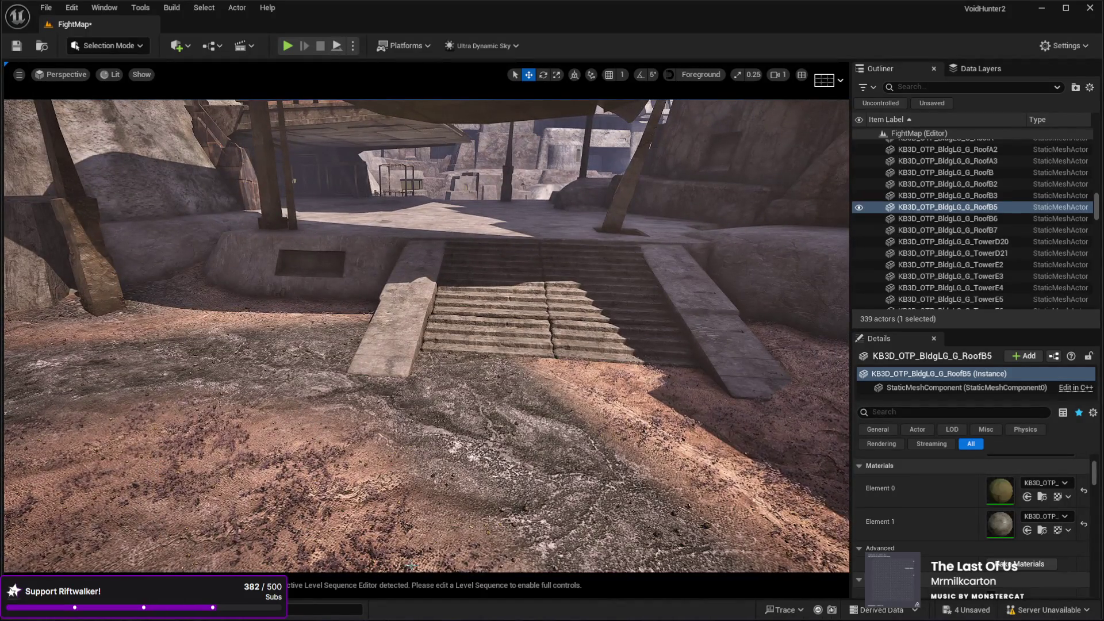
click(425, 460)
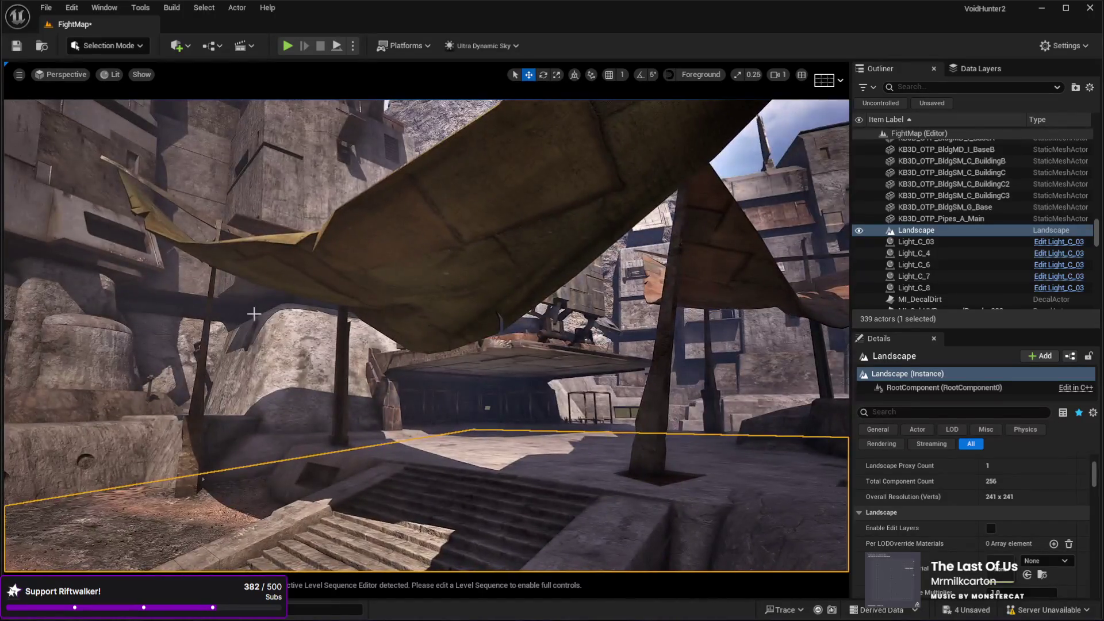
click(202, 479)
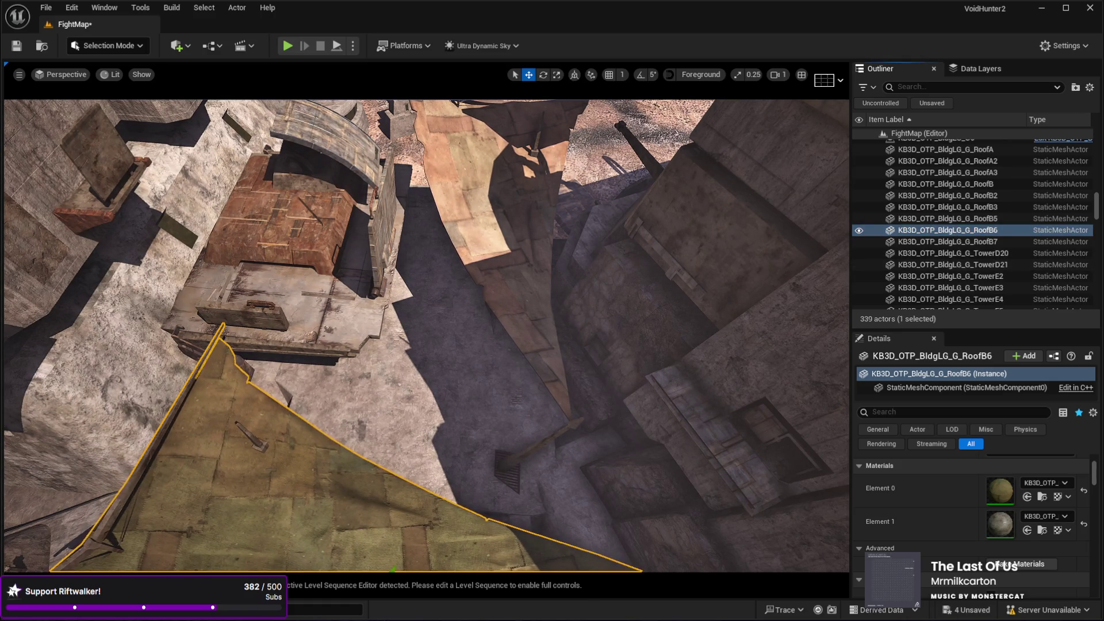
drag(426, 406, 415, 455)
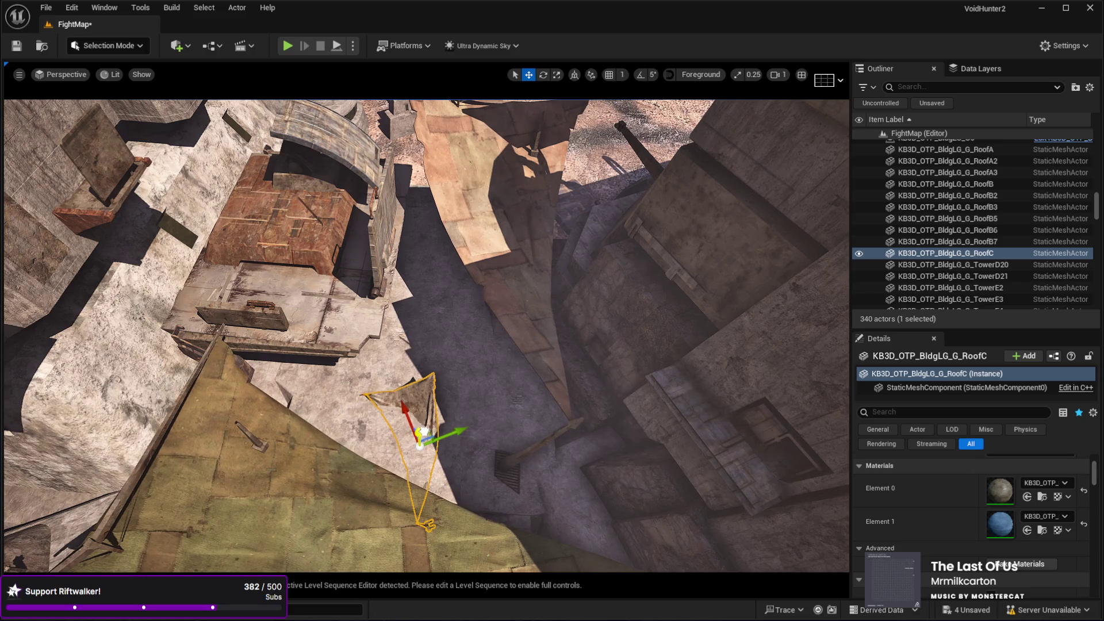
key(f)
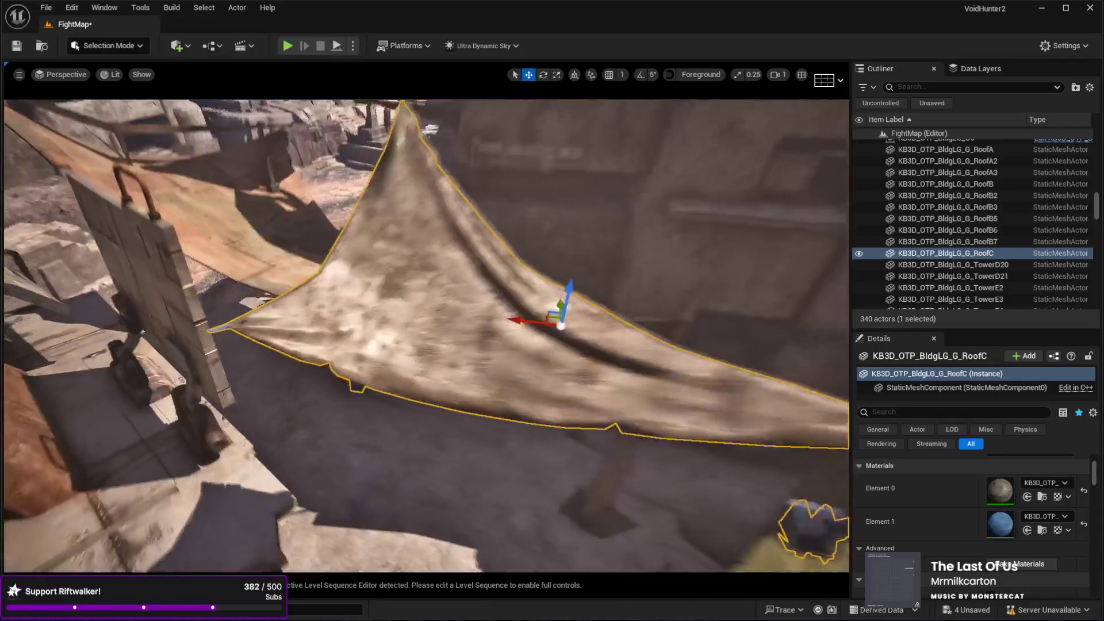
key(e)
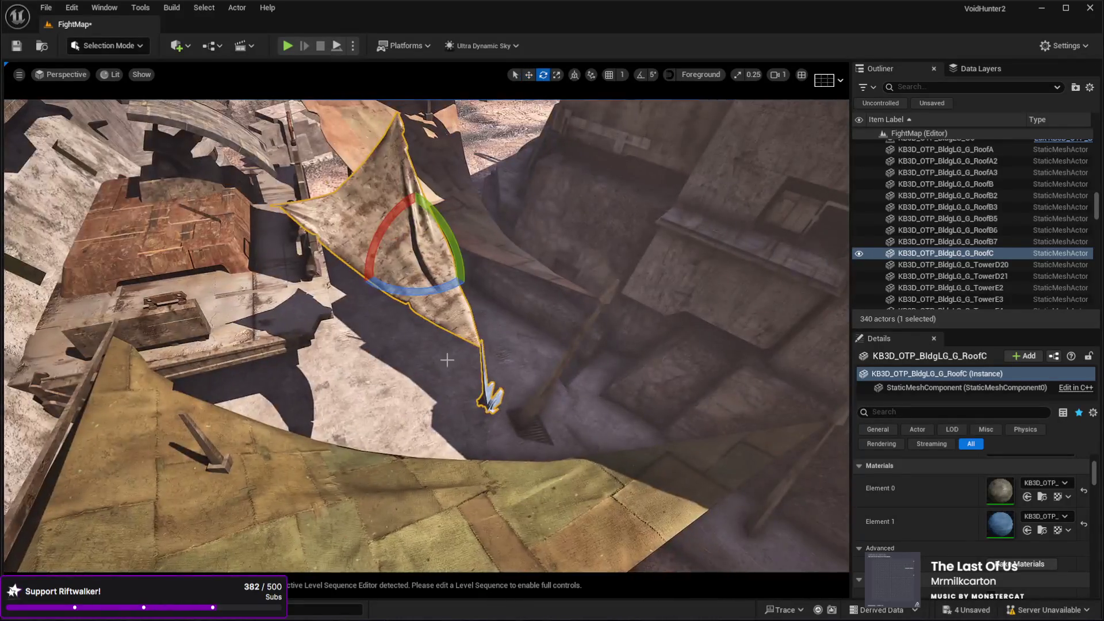
key(w)
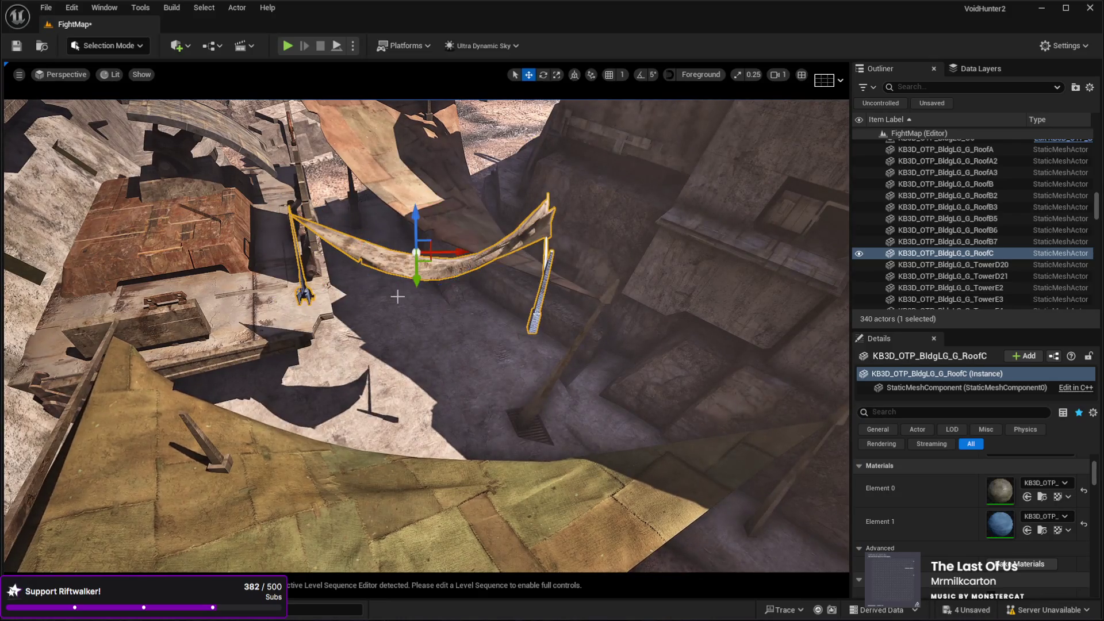
key(r)
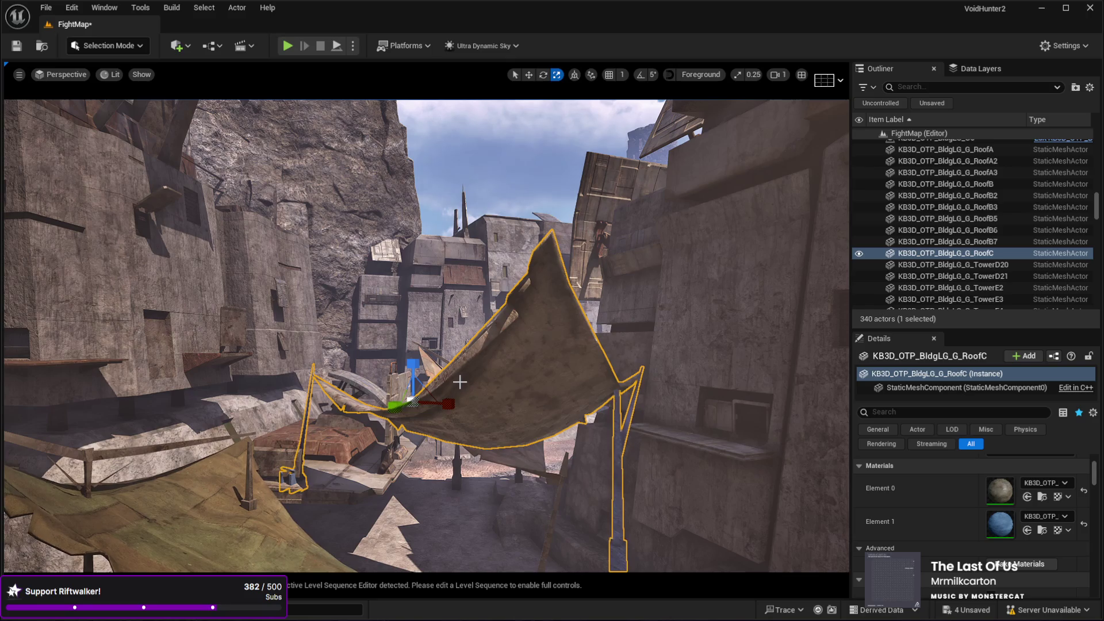
key(Delete)
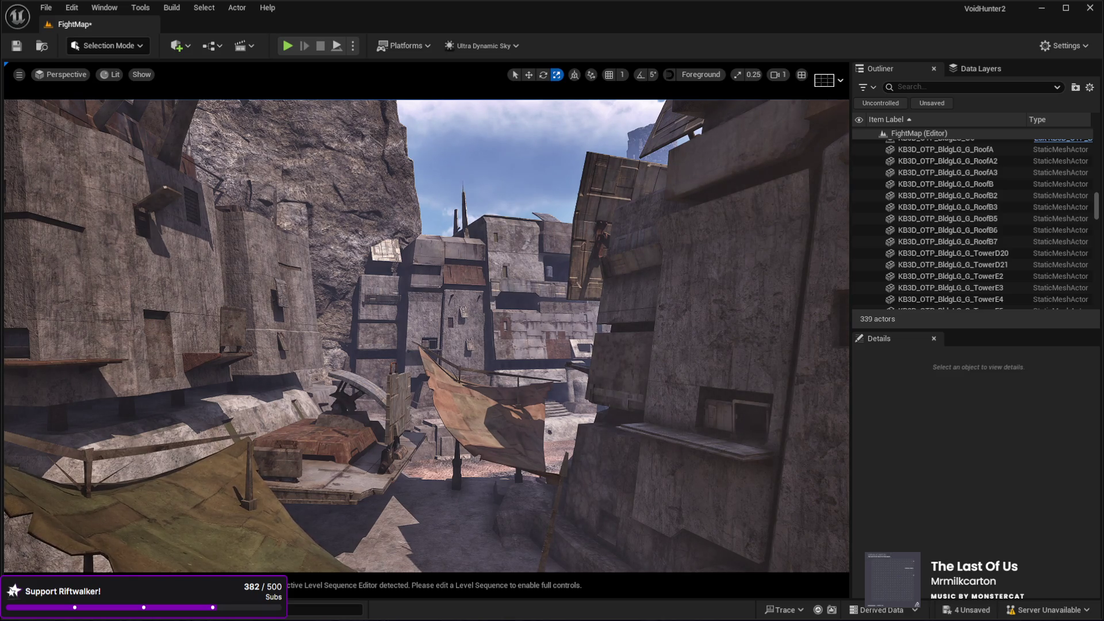
mouse_move(416, 575)
mouse_down()
mouse_move(415, 528)
mouse_move(428, 556)
mouse_up()
key(f)
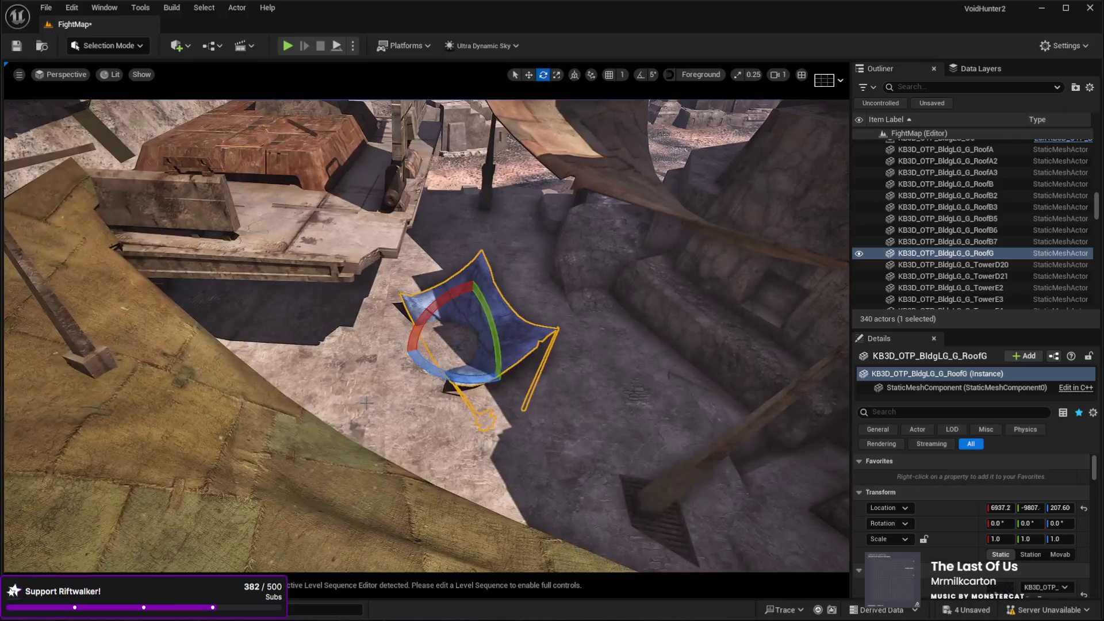
drag(471, 341, 465, 351)
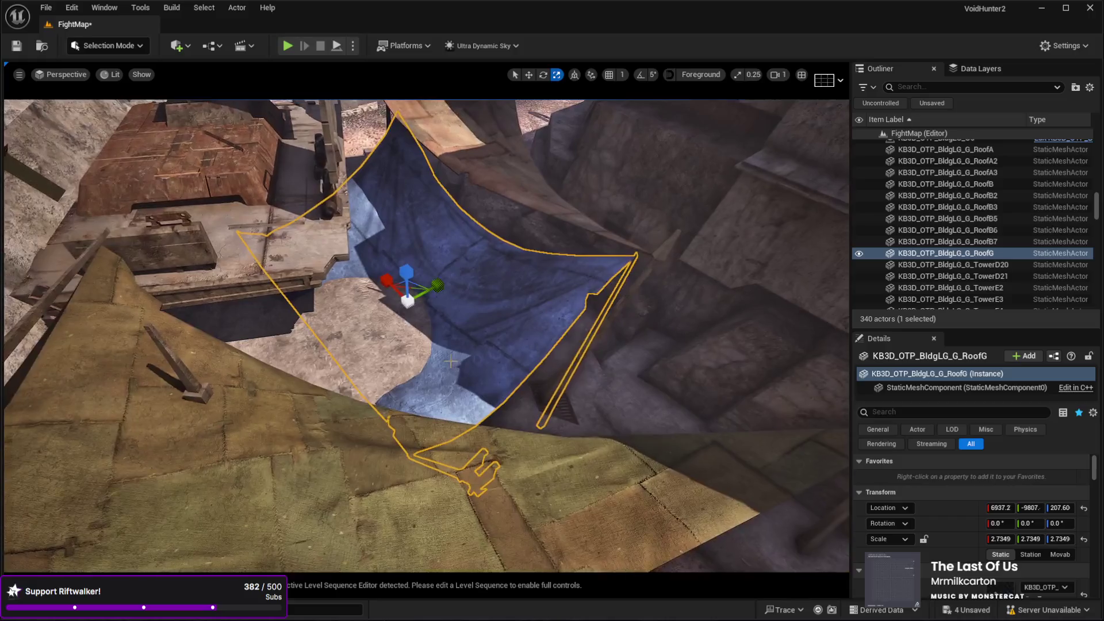
drag(409, 294, 404, 141)
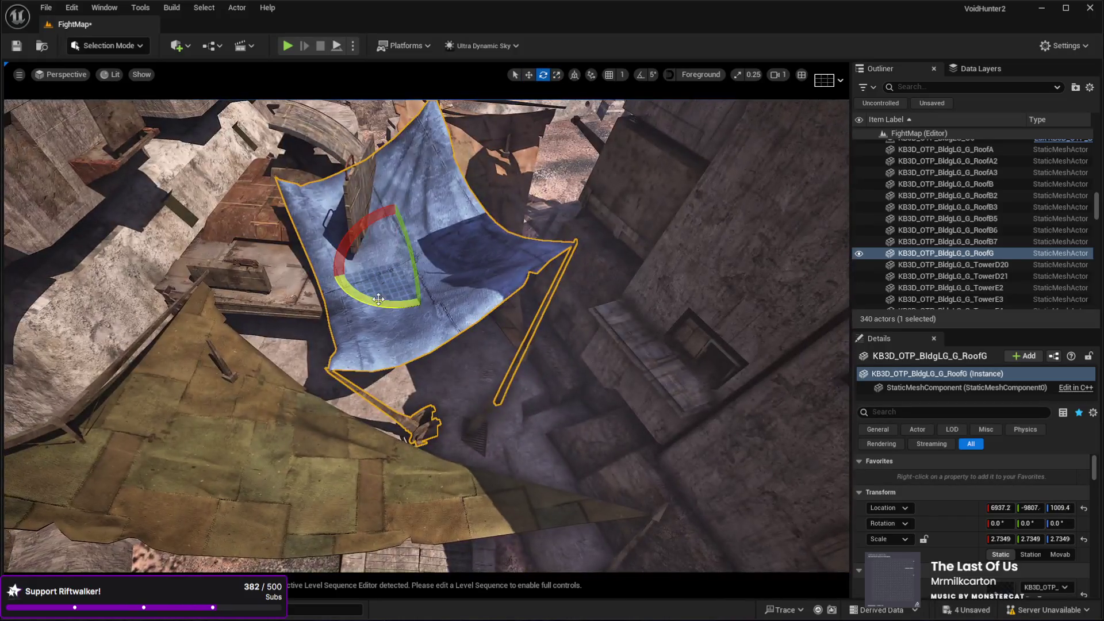
drag(378, 299, 425, 301)
mouse_move(392, 255)
mouse_down()
mouse_move(412, 327)
mouse_move(437, 319)
mouse_move(466, 448)
mouse_move(401, 344)
mouse_move(437, 322)
mouse_move(460, 368)
mouse_move(426, 345)
mouse_up()
scroll(437, 319, up, 5)
key(Delete)
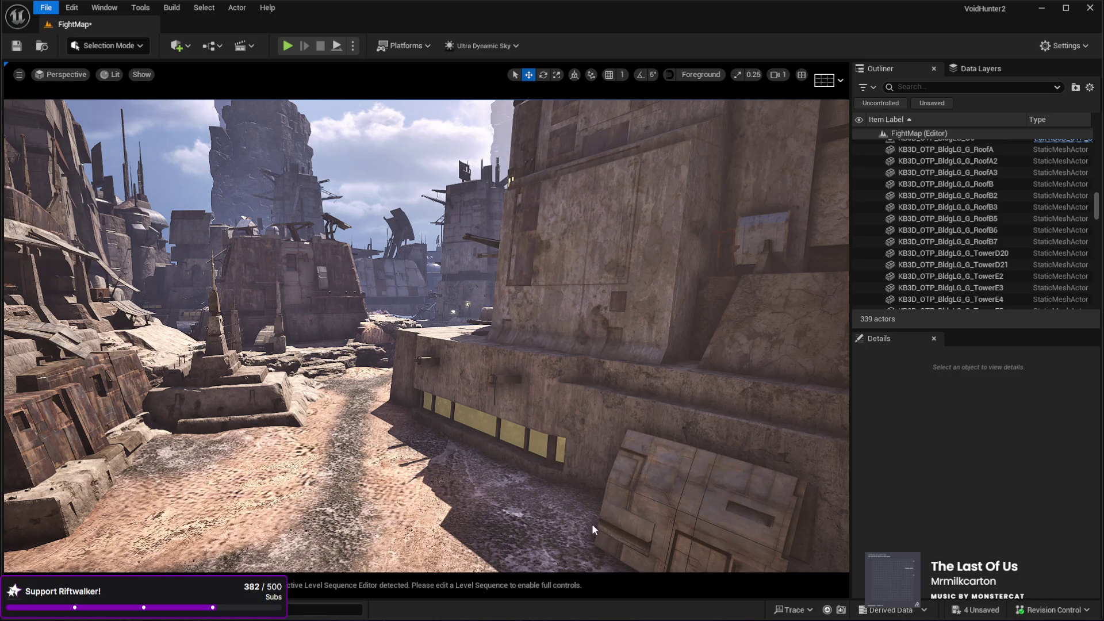
Save the FightMap level with Ctrl+S.
key(ctrl+s)
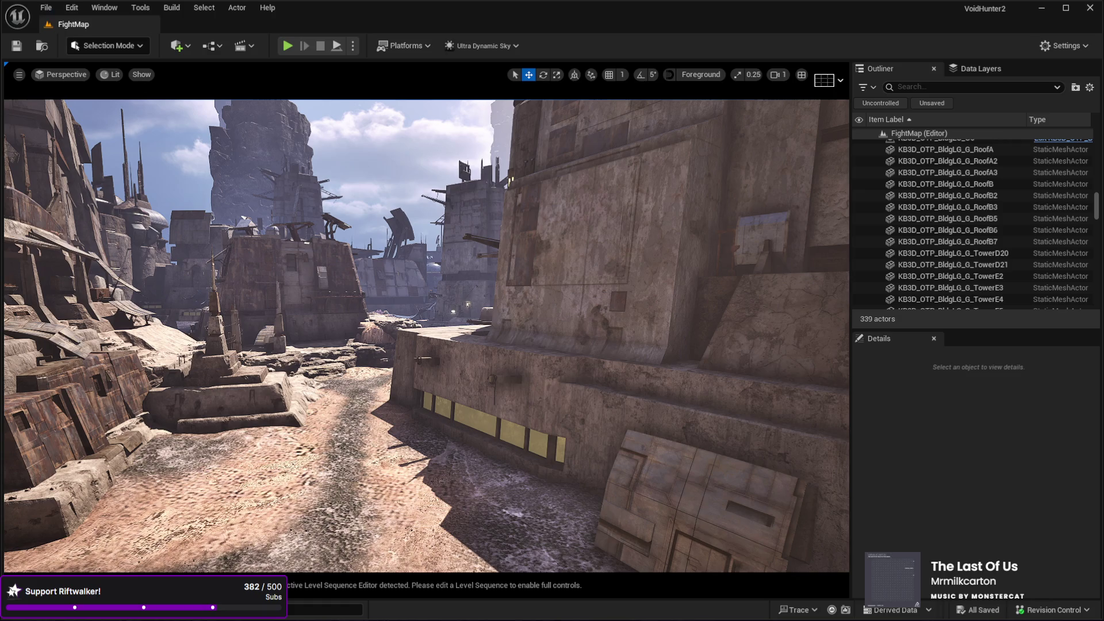